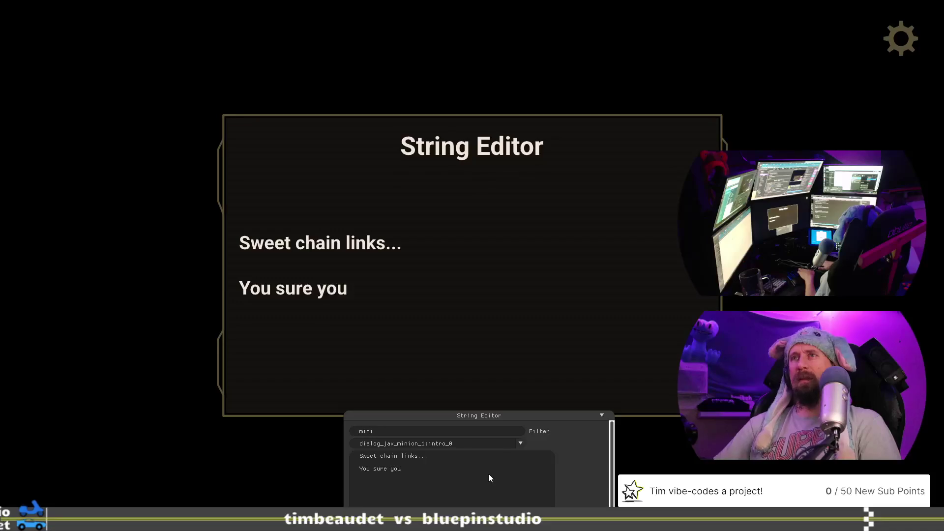
- Discard the 'can't pass thr' drafts of intro_0's second line and restart it as 'You ain't pa'
type("wan")
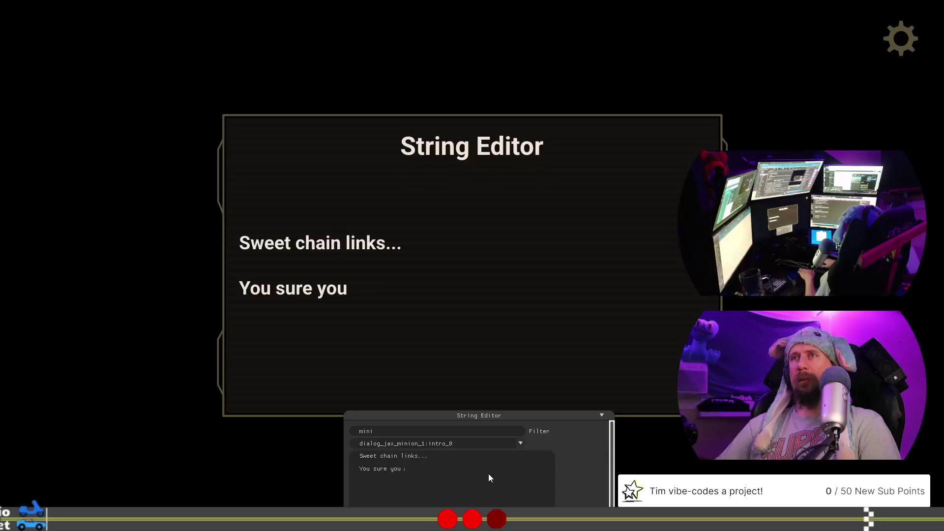
key("BackSpace")
key("BackSpace")
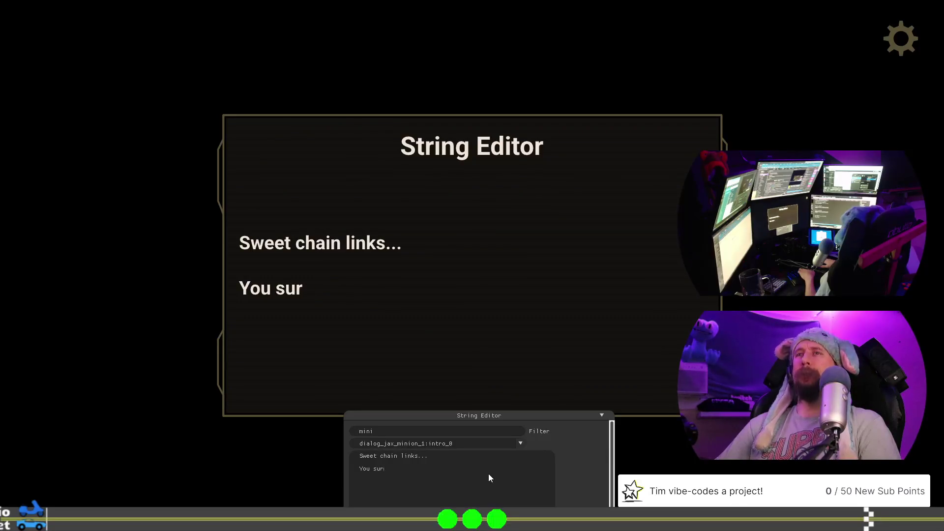
key("BackSpace")
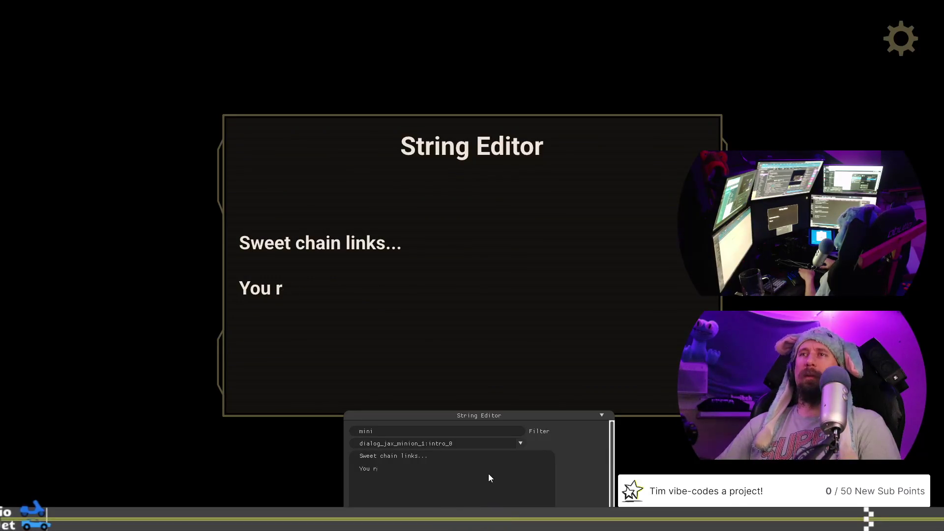
type("can't pa")
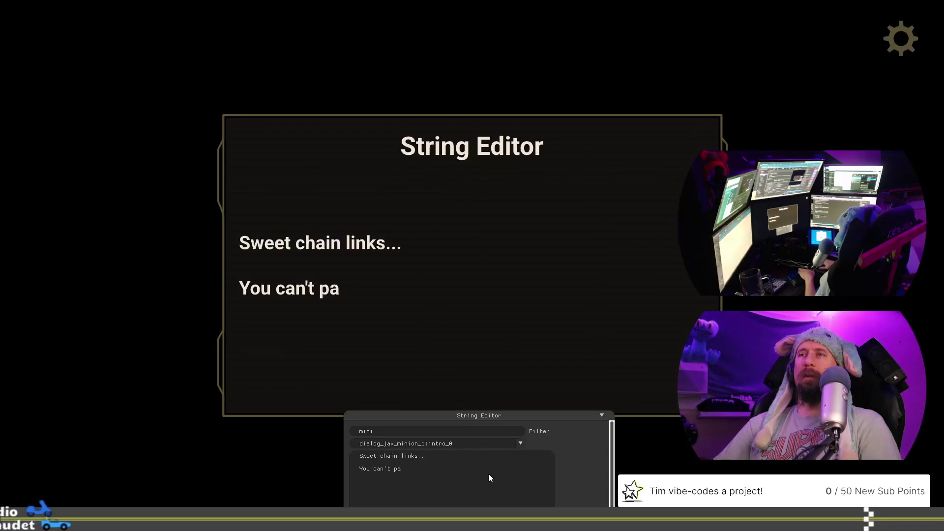
type("ss thr")
key("BackSpace")
key("BackSpace")
key("BackSpace")
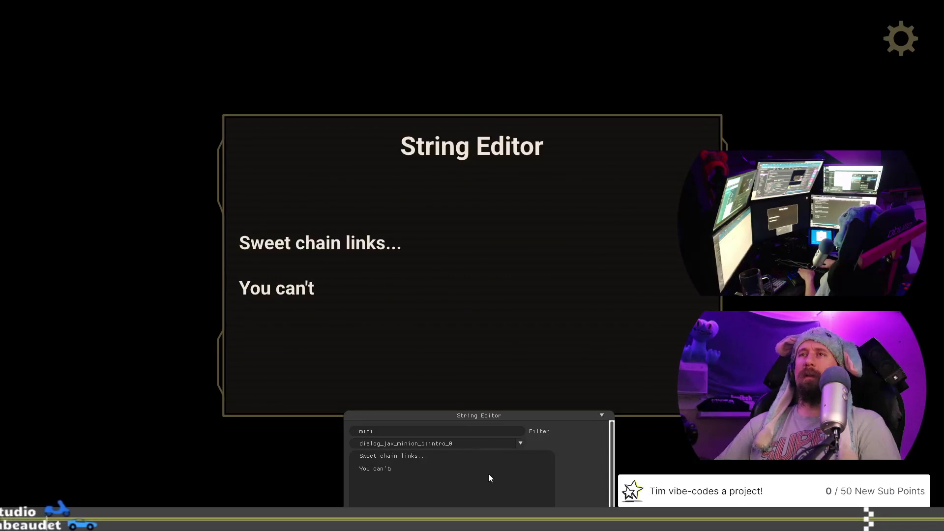
type("ain")
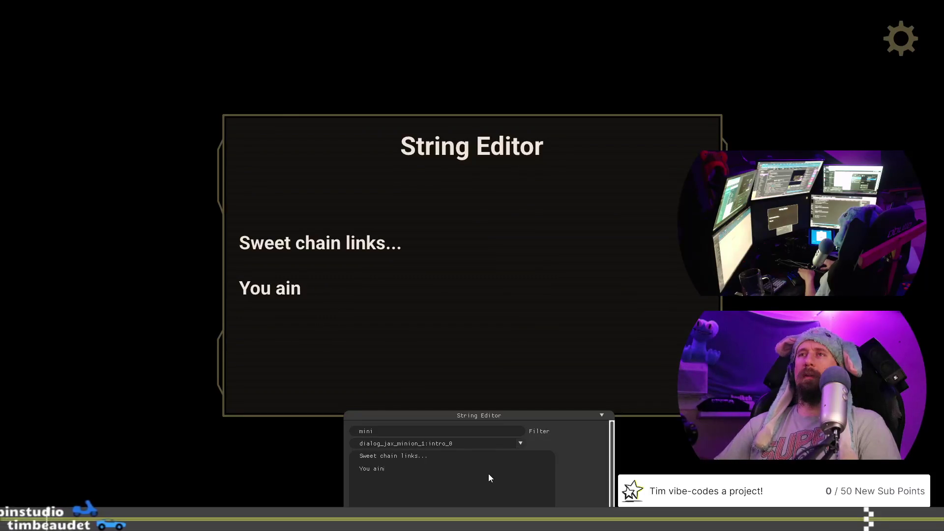
type("'tpa")
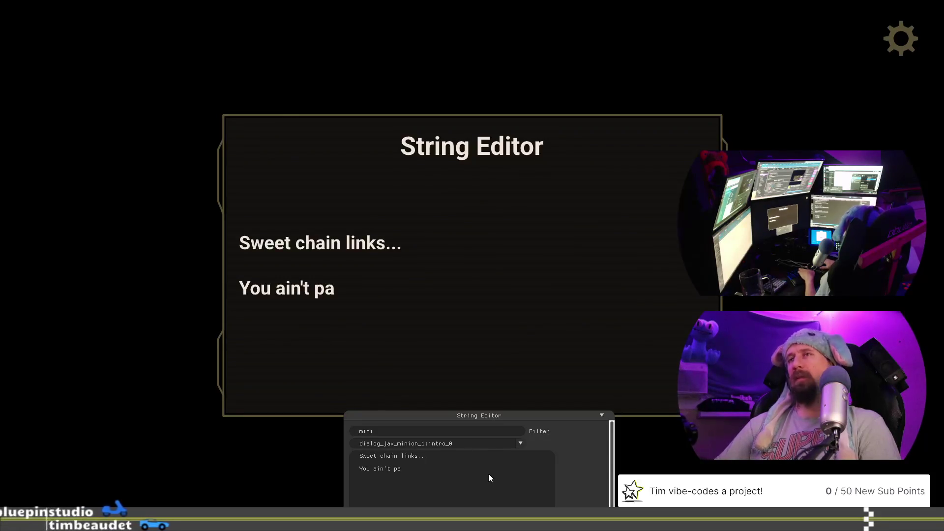
key("BackSpace")
key("BackSpace")
key("BackSpace")
key("BackSpace")
key("BackSpace")
key("BackSpace")
type("Thinkin")
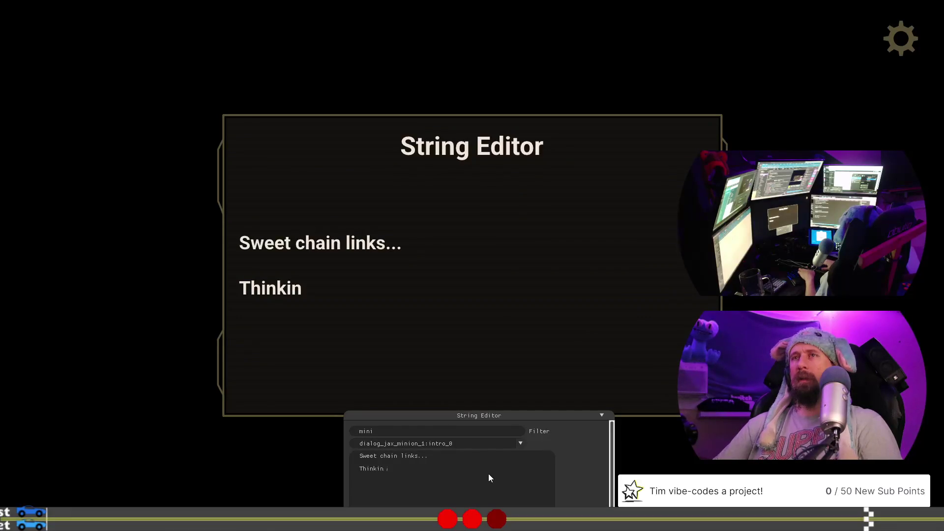
- Write the taunt 'Thinkin' your all tough as you grow a slight following?', fixing typos
type("you")
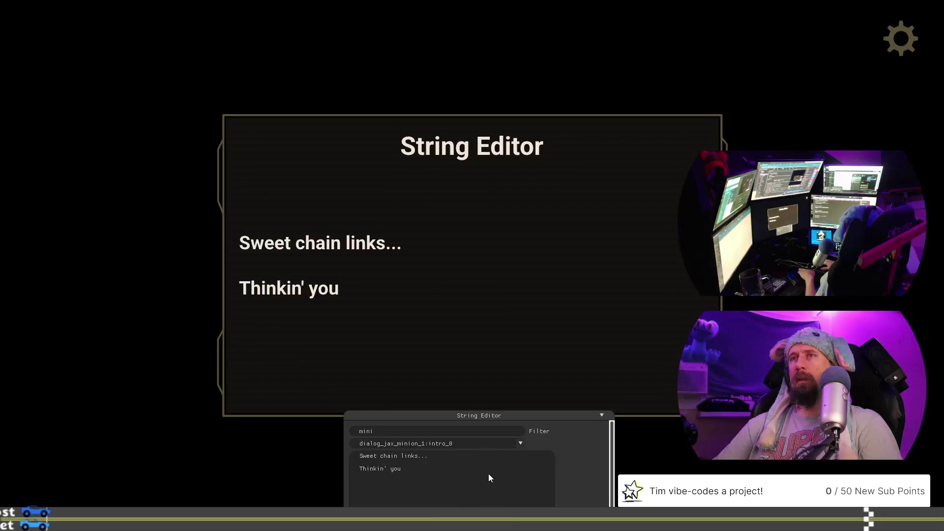
type("r all that")
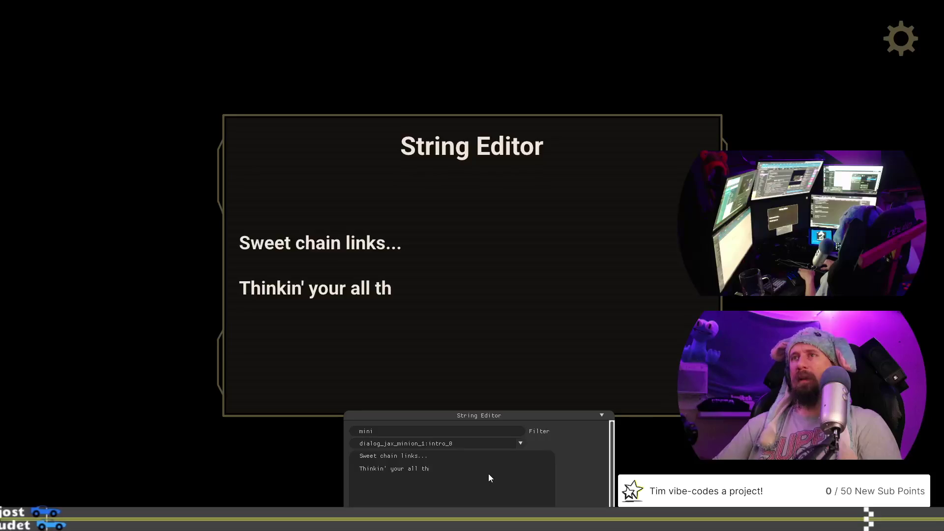
key("BackSpace")
key("BackSpace")
key("BackSpace")
type("ogu")
key("BackSpace")
key("BackSpace")
type("ugh b")
key("BackSpace")
type("as you")
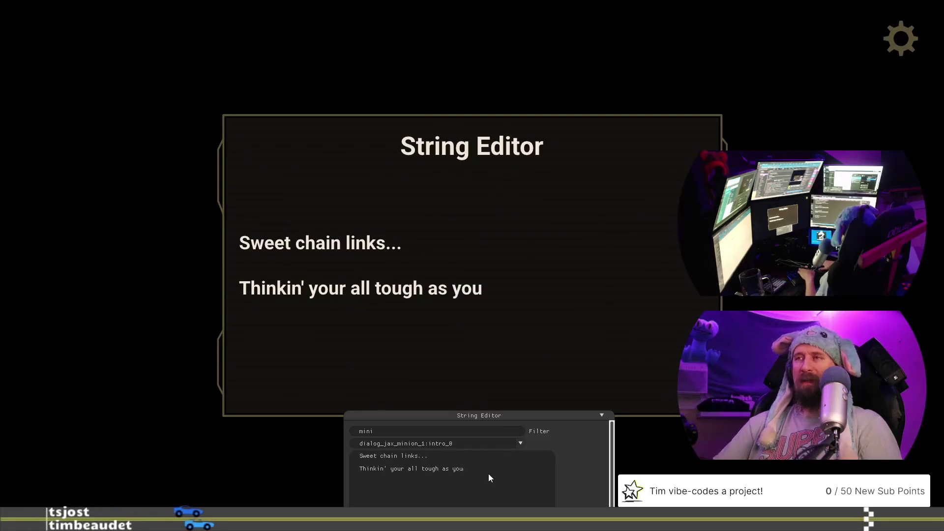
type(" grow a sl")
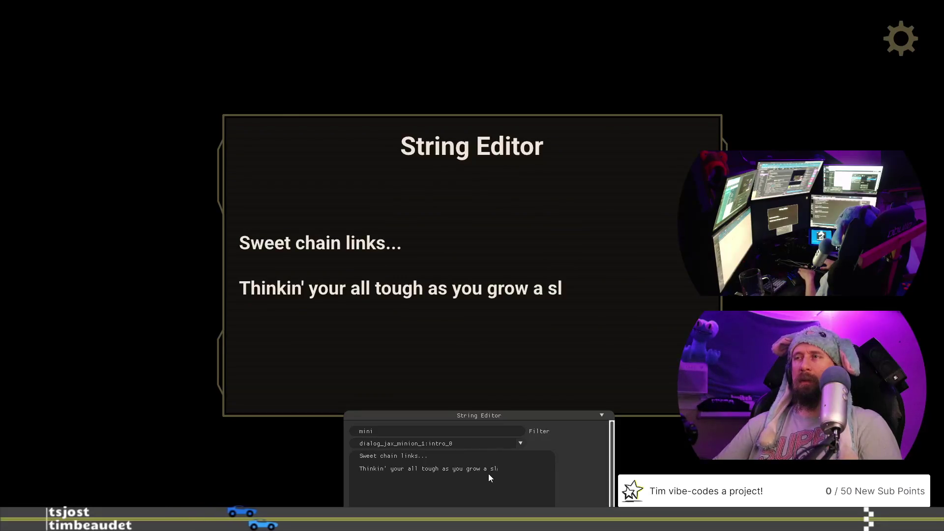
type("ight following?")
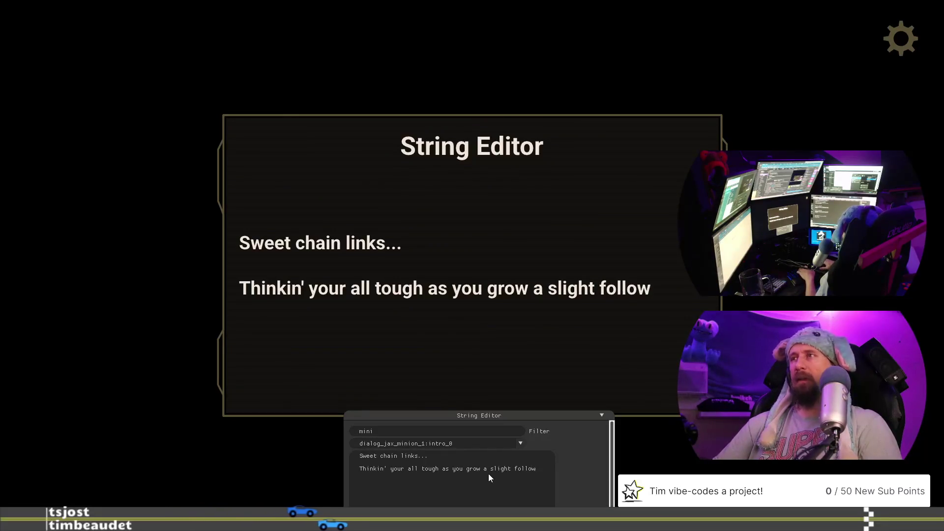
- Start a new line reading 'That community behind you is', correcting the misspelled 'community'
key("Return")
type("Th")
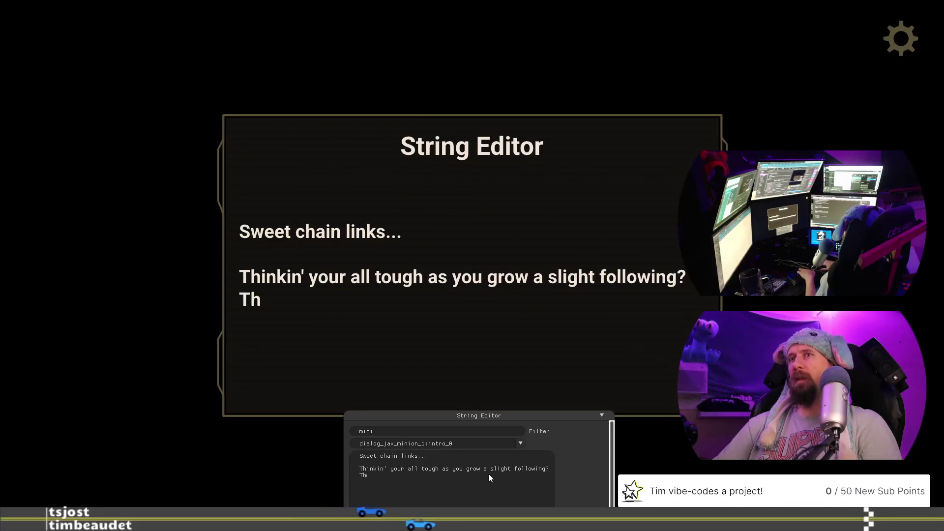
type("at commun")
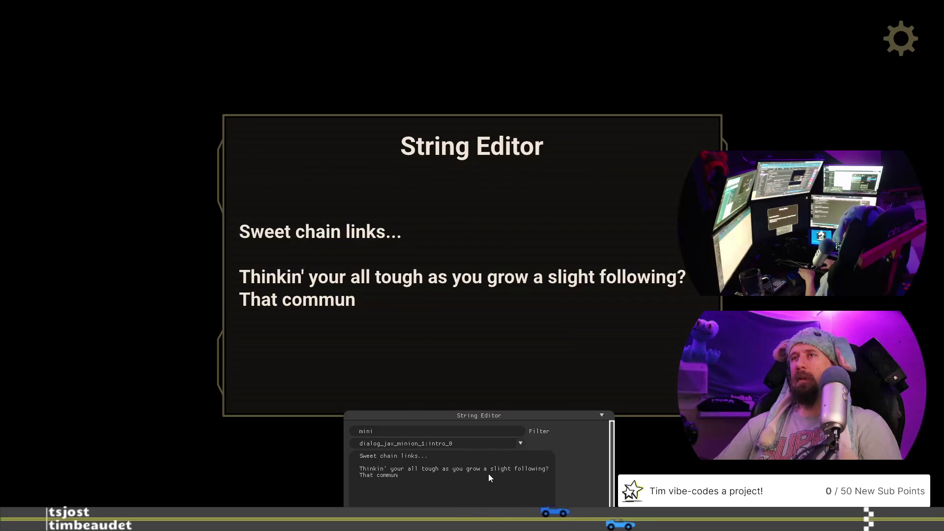
type("inty")
key("BackSpace")
key("BackSpace")
key("BackSpace")
type("ity")
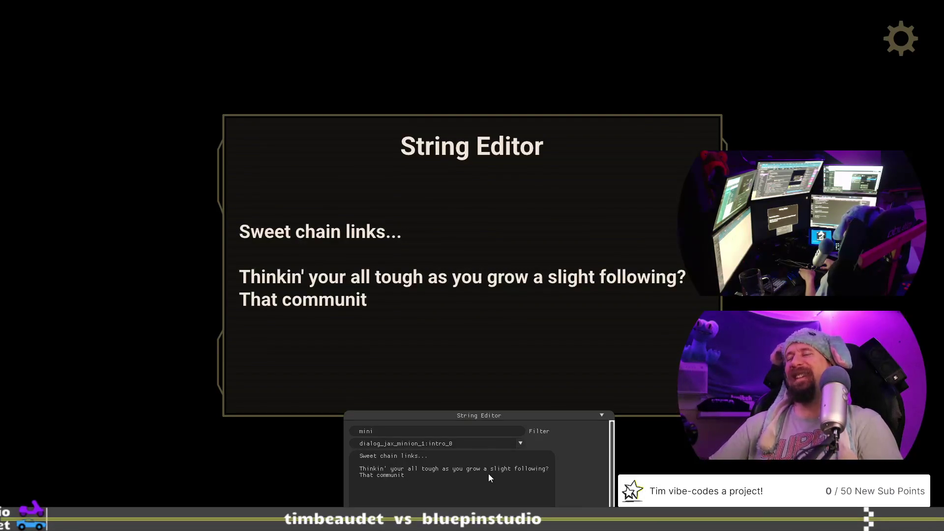
type("behind you is a")
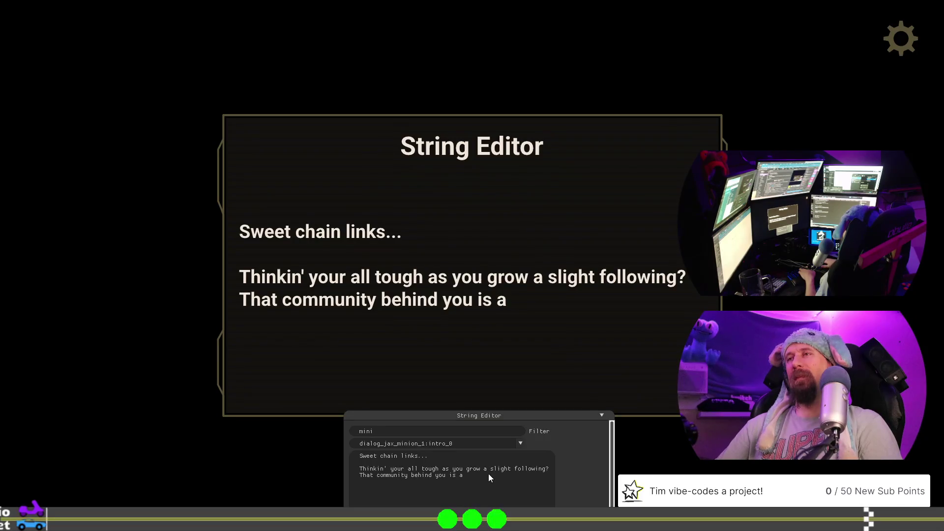
key("BackSpace")
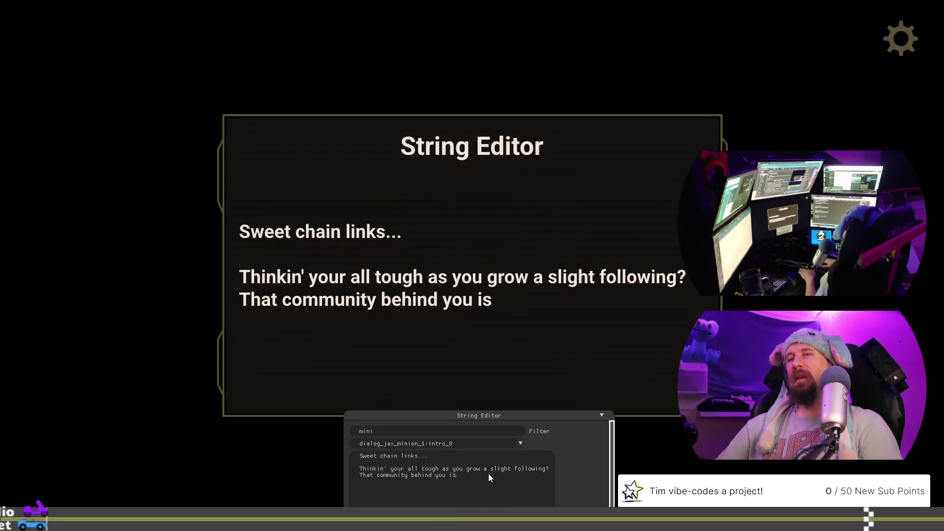
- Reword the line's opening to 'The community following'
key("BackSpace")
key("BackSpace")
key("BackSpace")
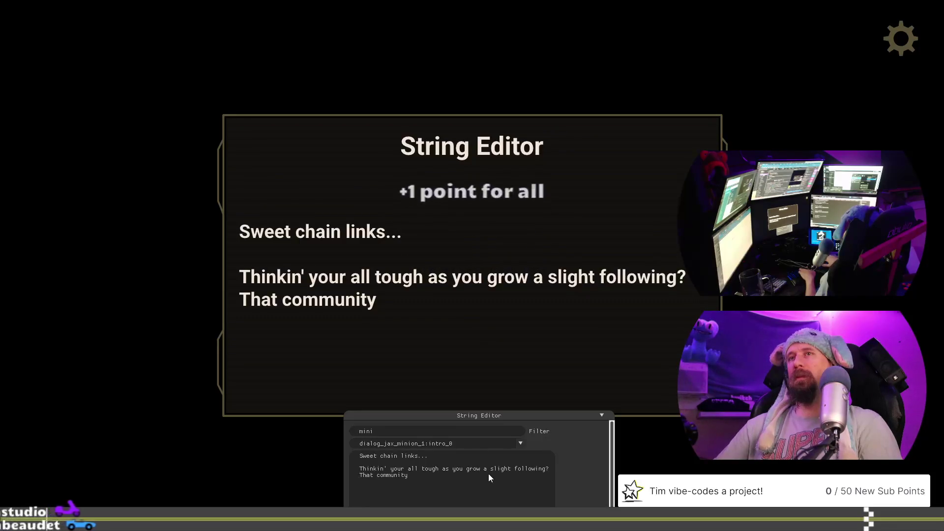
key("BackSpace")
key("BackSpace")
type("e")
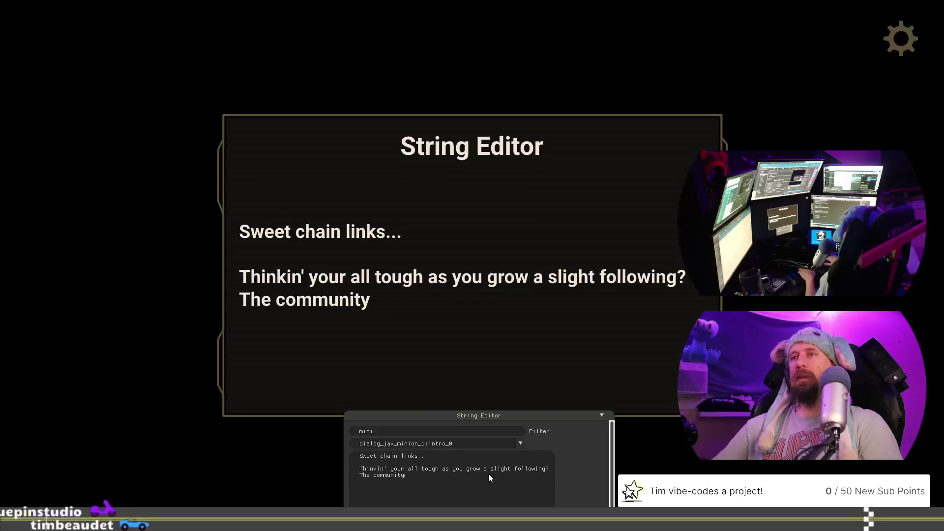
type(" you")
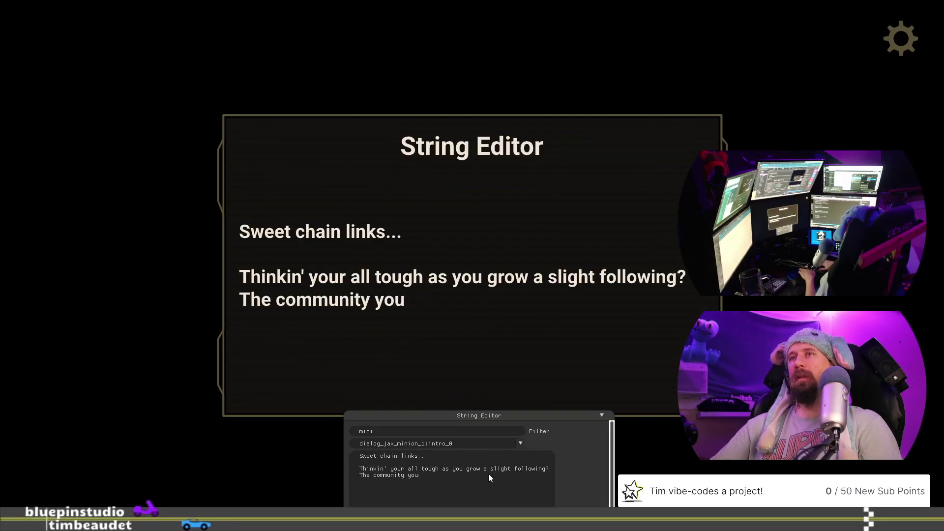
key("BackSpace")
key("BackSpace")
key("BackSpace")
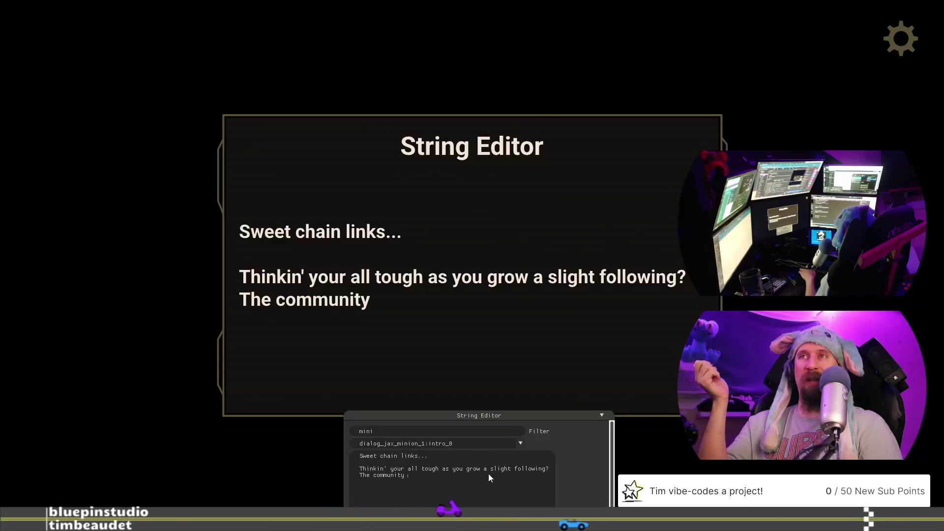
type("you")
key("BackSpace")
key("BackSpace")
key("BackSpace")
type("following you is impressi")
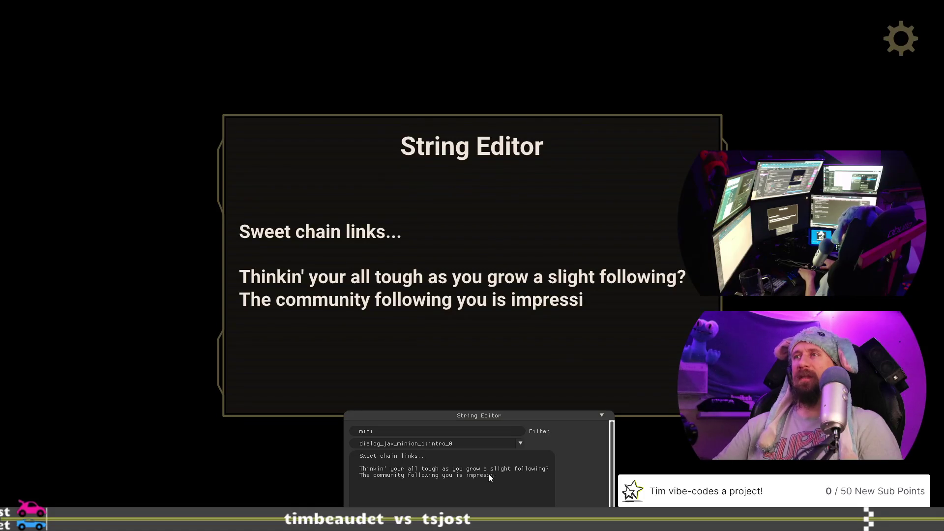
- Continue the line with 'is impressive, but look around...'
key("BackSpace")
key("BackSpace")
key("BackSpace")
type("but")
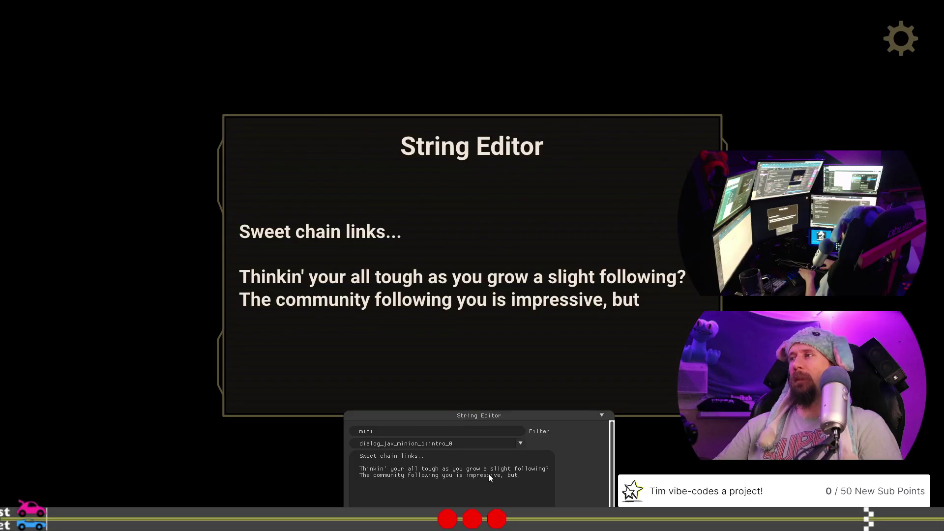
type(" look")
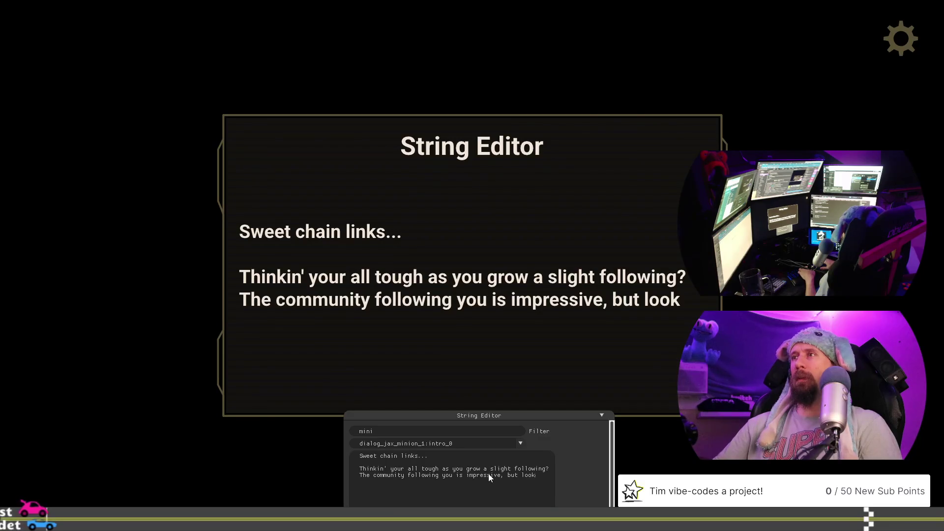
key("Return")
type("around.")
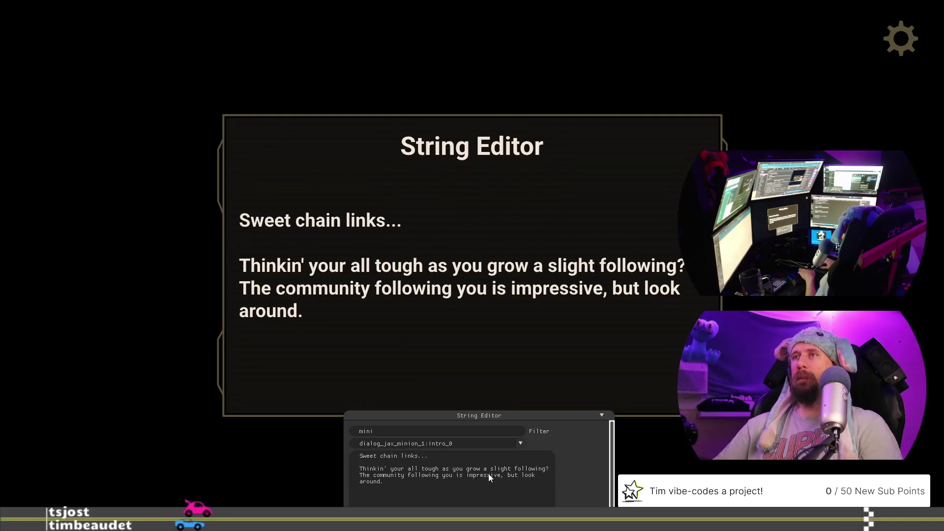
type(".. I")
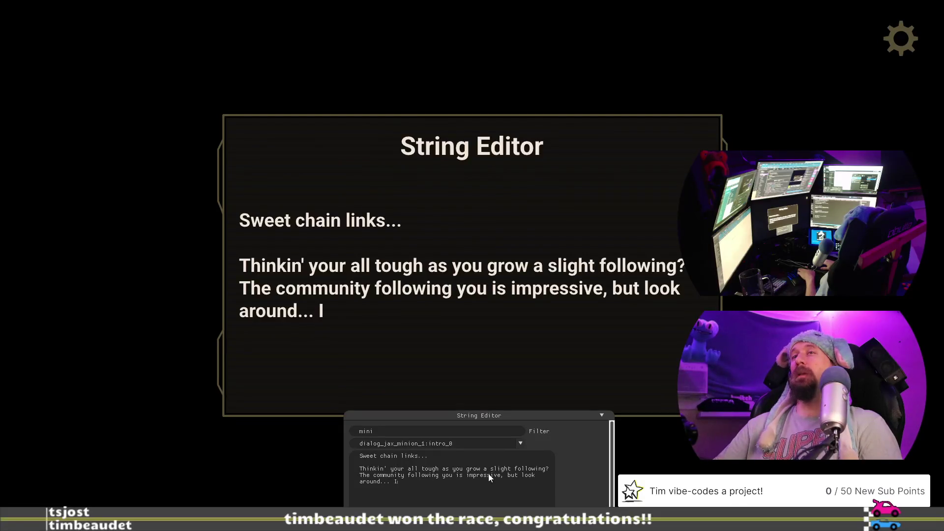
- Finish intro_0's last line as 'I lead all of Rust Point.'
type(" lead all of Rust Point.")
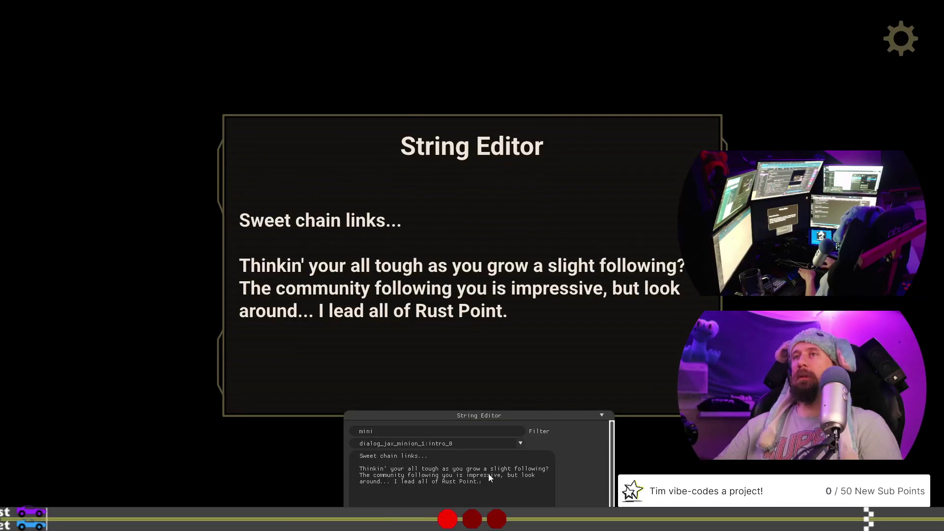
scroll(490, 477, "down", 2)
scroll(595, 425, "up", 2)
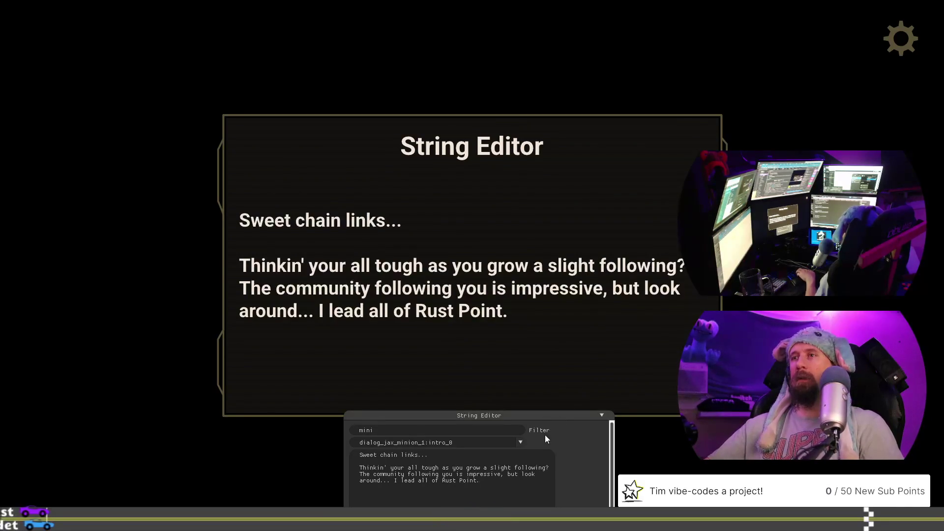
- Move intro_1's old lines about beating Kane into the VS Code draft notes, emptying intro_1
left_click(524, 443)
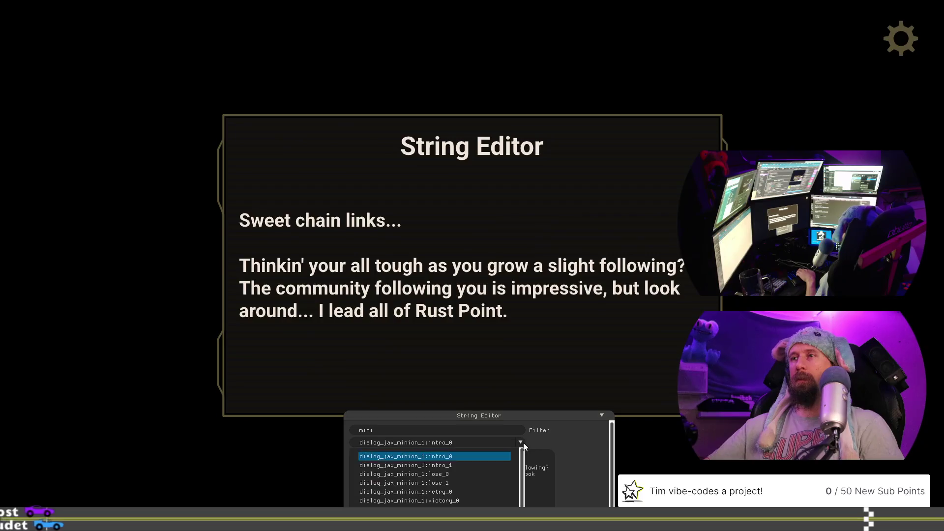
left_click(494, 466)
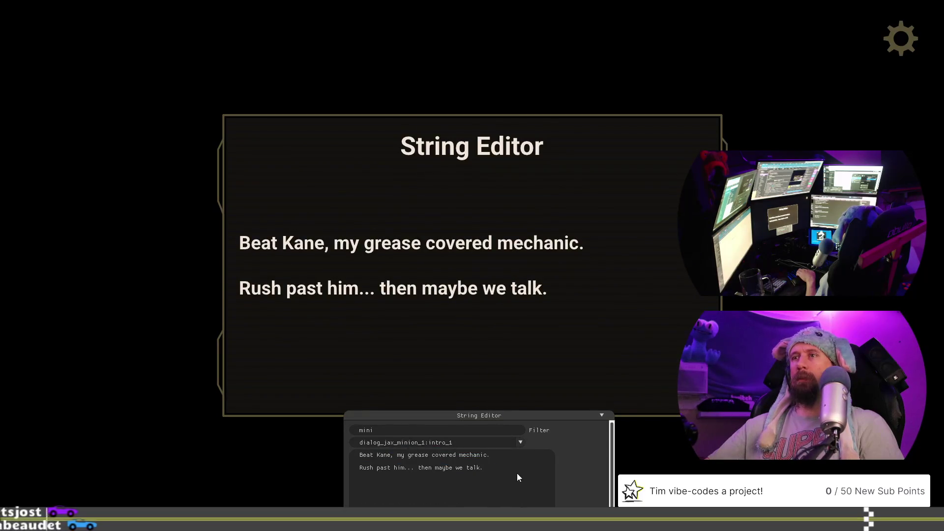
key("alt+Tab")
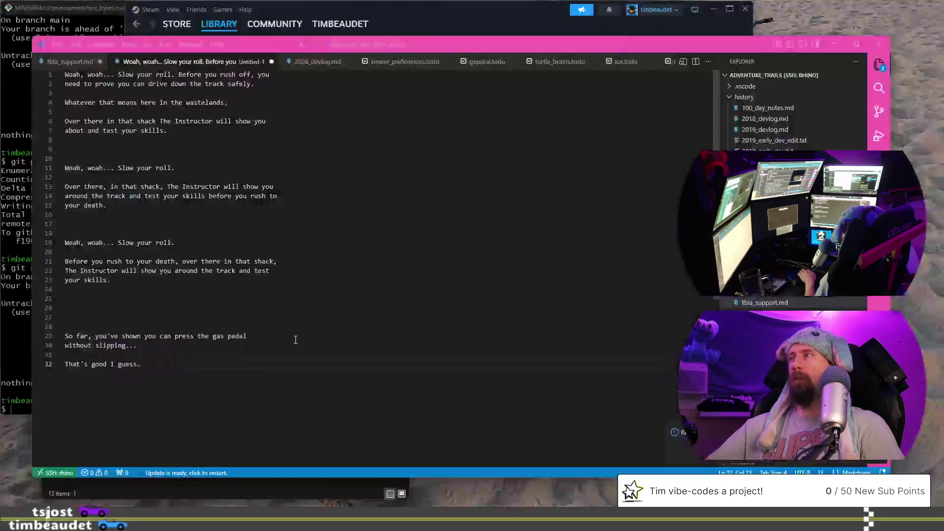
key("Return")
type("Beat Kane, my grease covered mechanic.  Rush past him... then maybe we talk.")
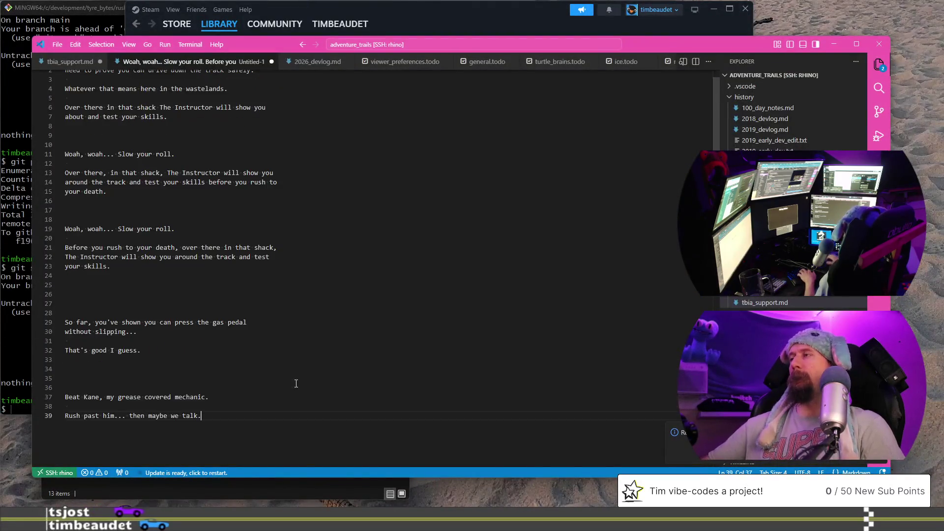
key("alt+Tab")
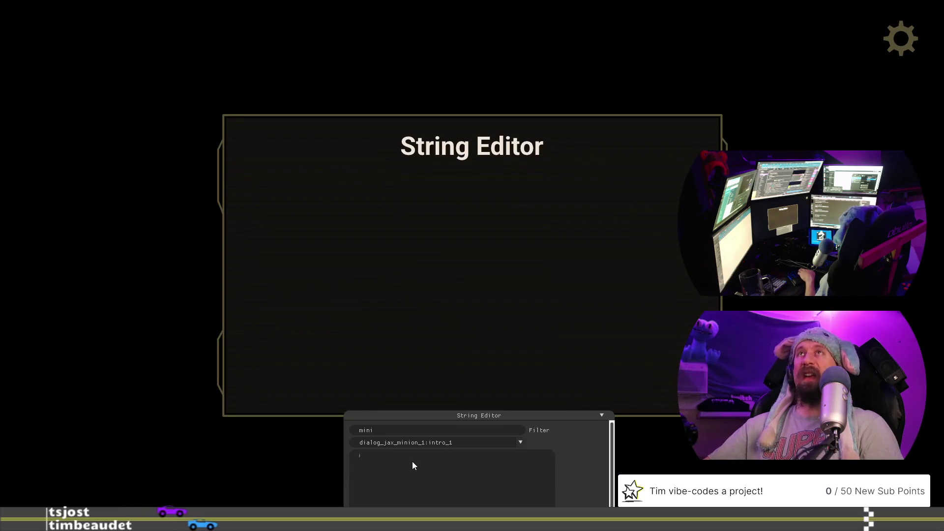
left_click(523, 446)
left_click(508, 452)
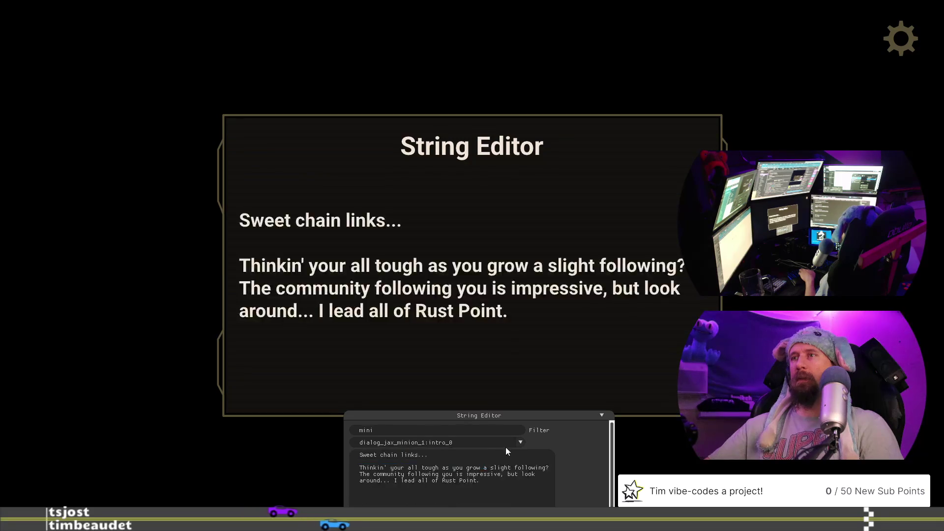
left_click(521, 446)
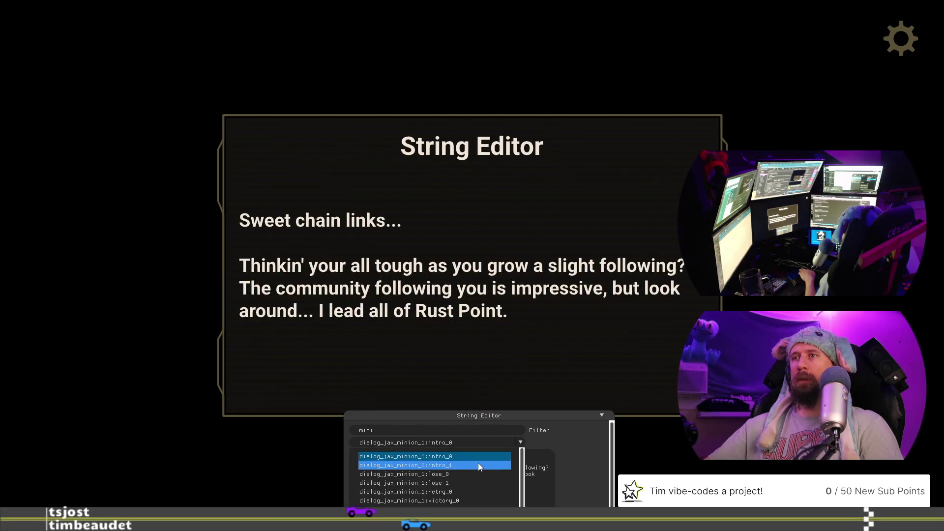
key("alt+Tab")
left_click(751, 4)
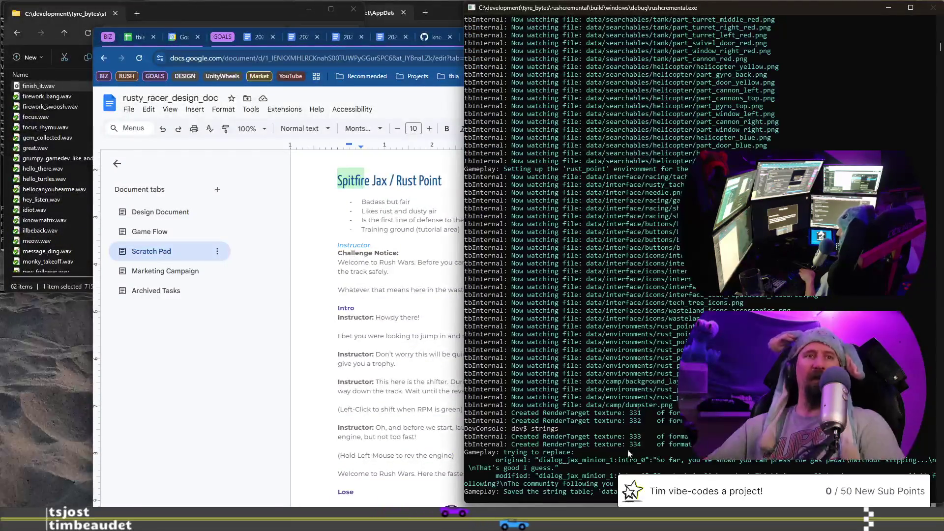
key("alt+Tab")
left_click(456, 462)
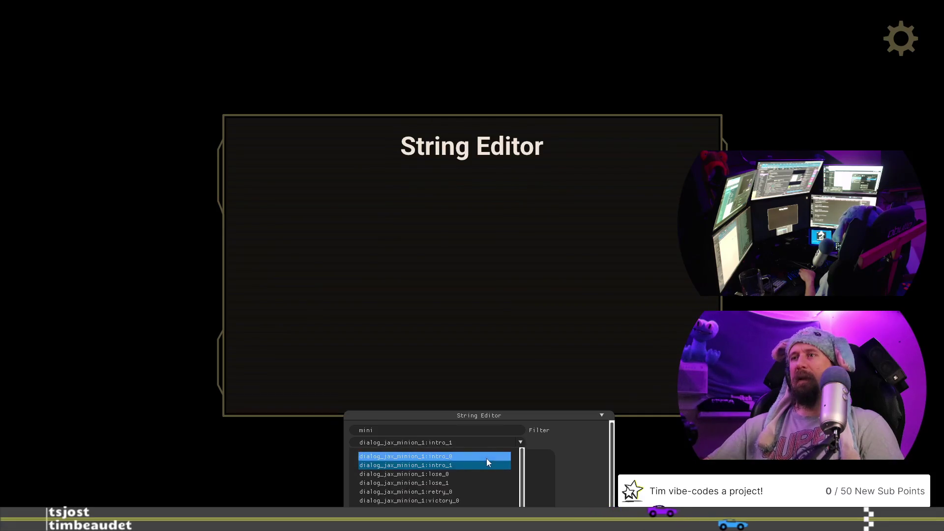
left_click(486, 456)
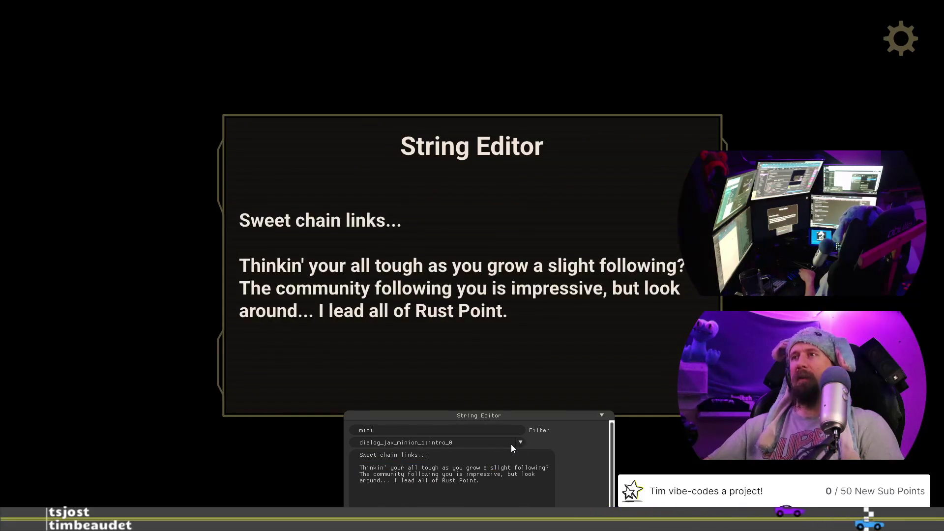
left_click(512, 444)
left_click(486, 465)
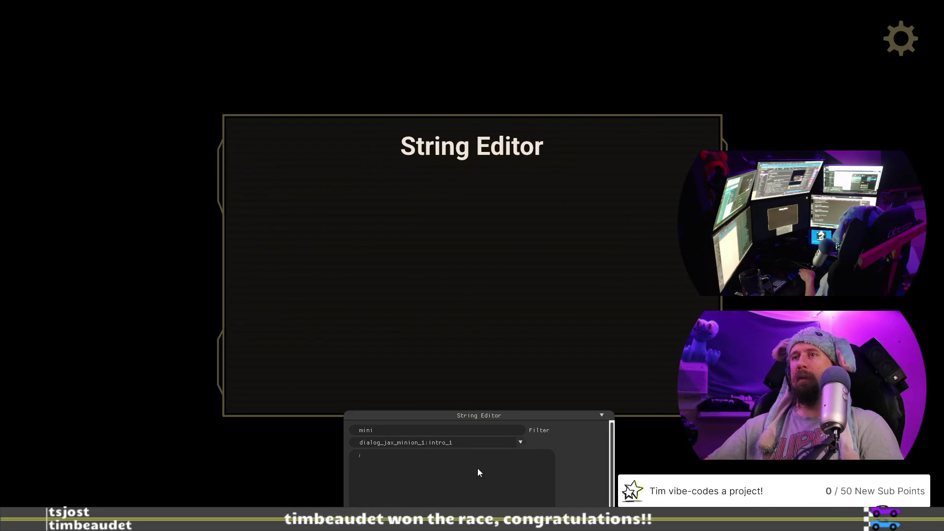
- Enter intro_1 as 'That includes you kid. You and your followers.' and exit to Visual Studio
type("That includes you ki")
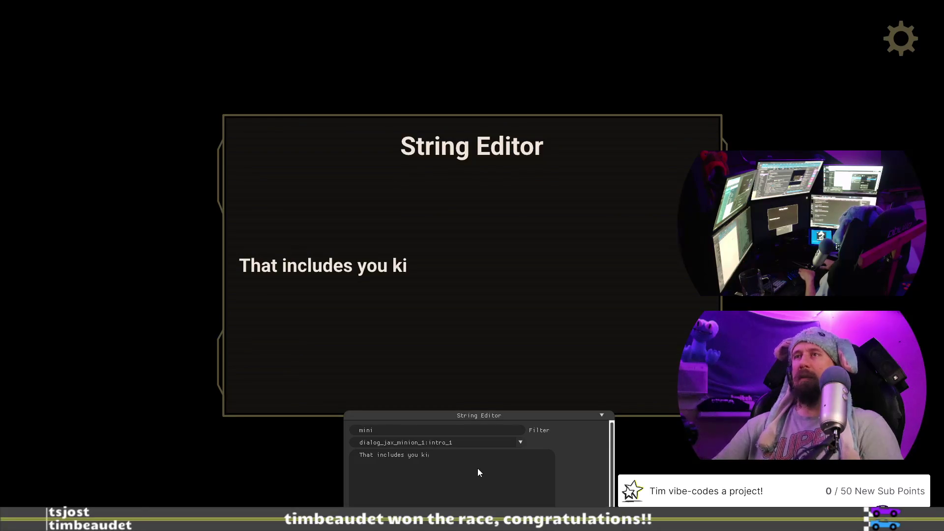
type("d. You and your fol")
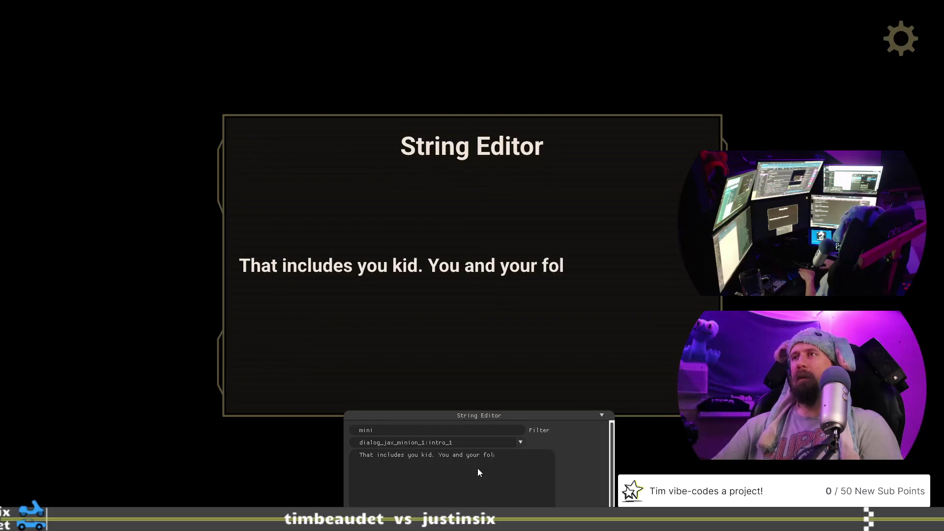
type("lowers.")
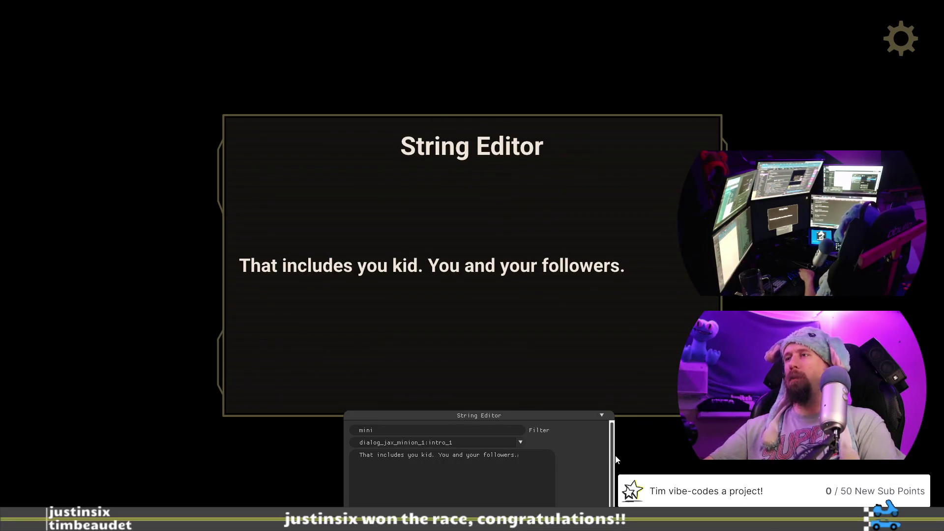
key("Escape")
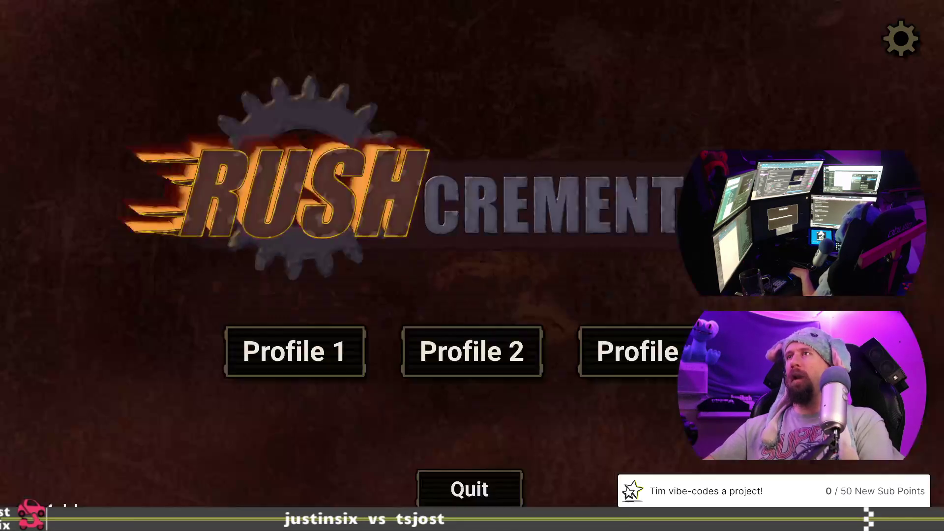
key("alt+Tab")
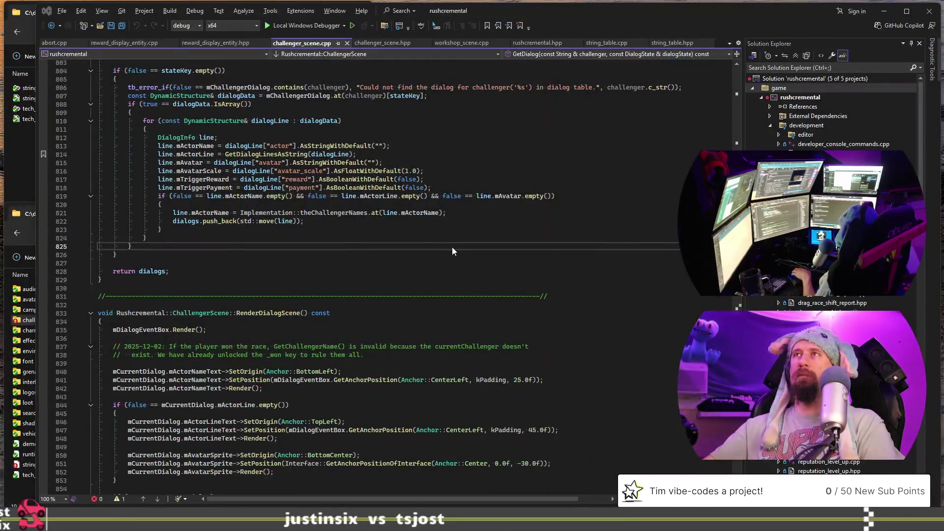
- Open string_table_en.jsonc in the dialog JSON editor
key("alt+Tab")
key("Tab")
key("Tab")
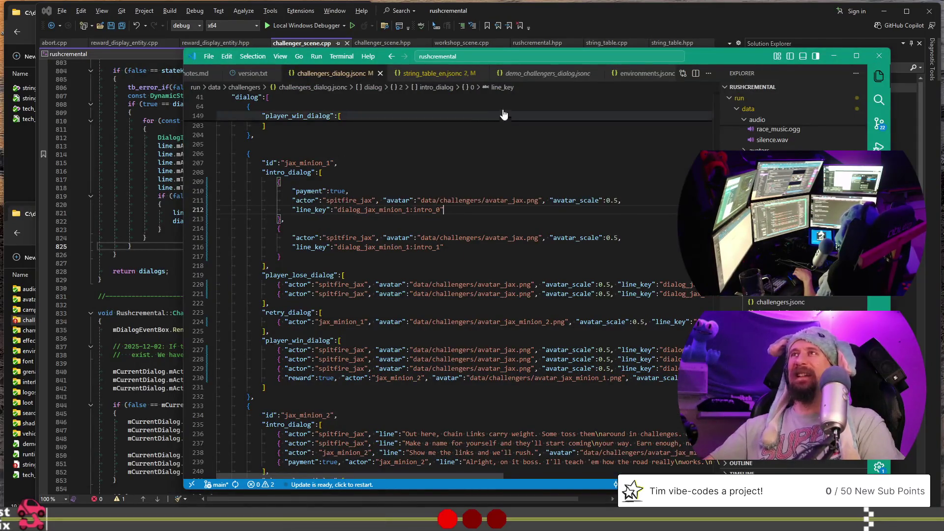
left_click(423, 73)
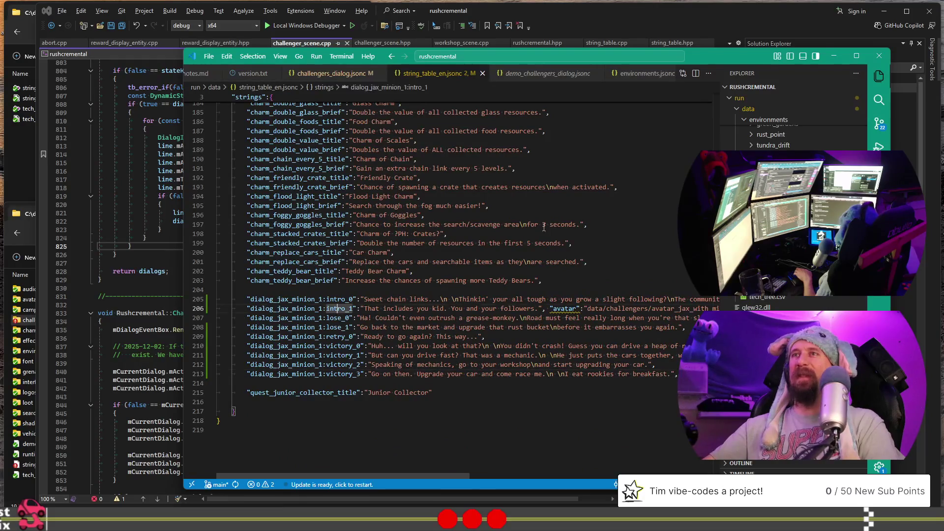
scroll(546, 226, "right", 3)
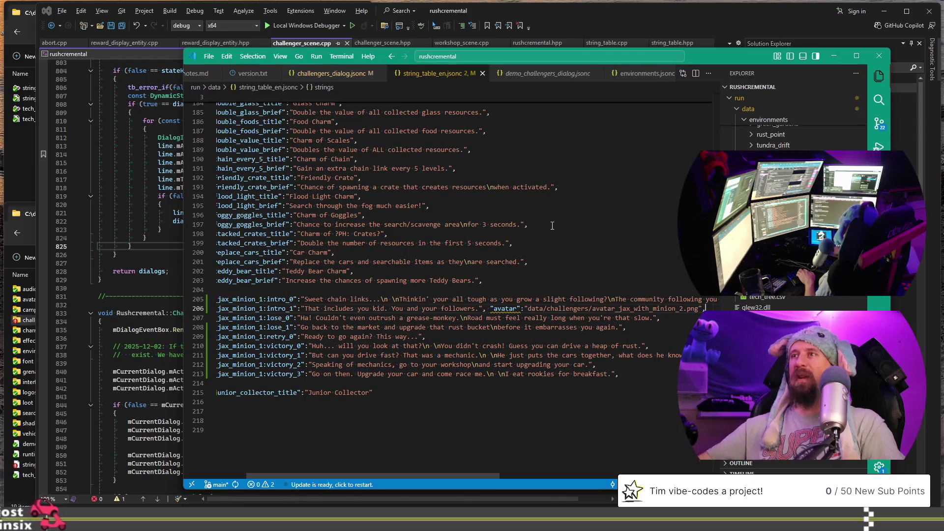
- Delete the trailing avatar fields from the intro_0 and intro_1 entries and save
left_click(483, 309)
key("shift+End")
key("Delete")
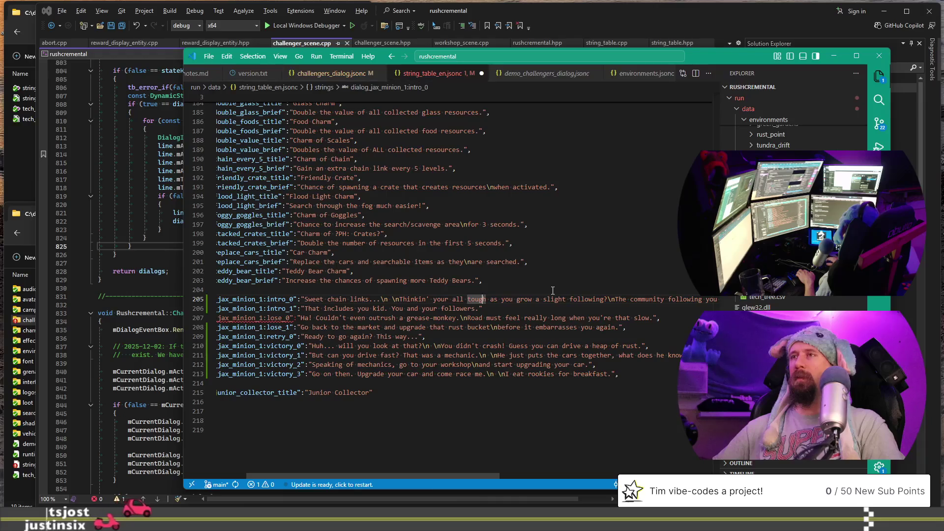
left_click(538, 299)
key("End")
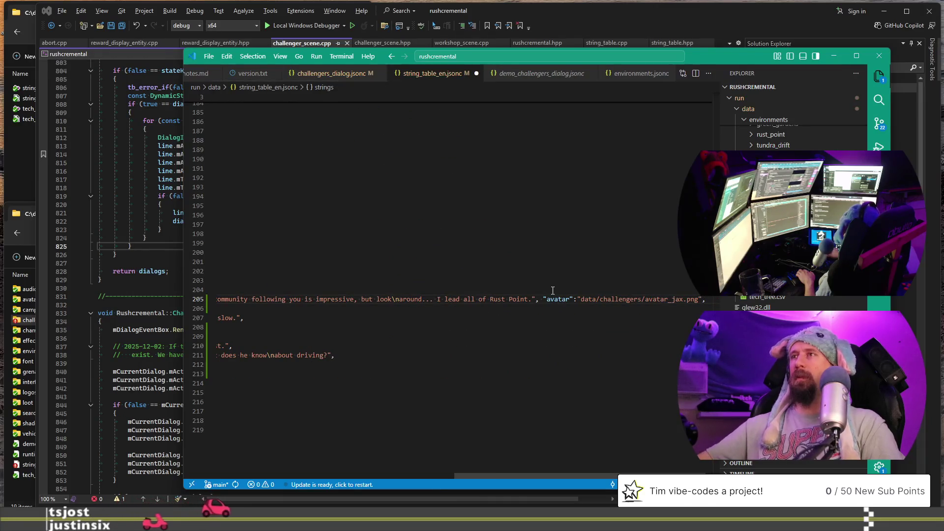
left_click(536, 299, "shift")
key("Delete")
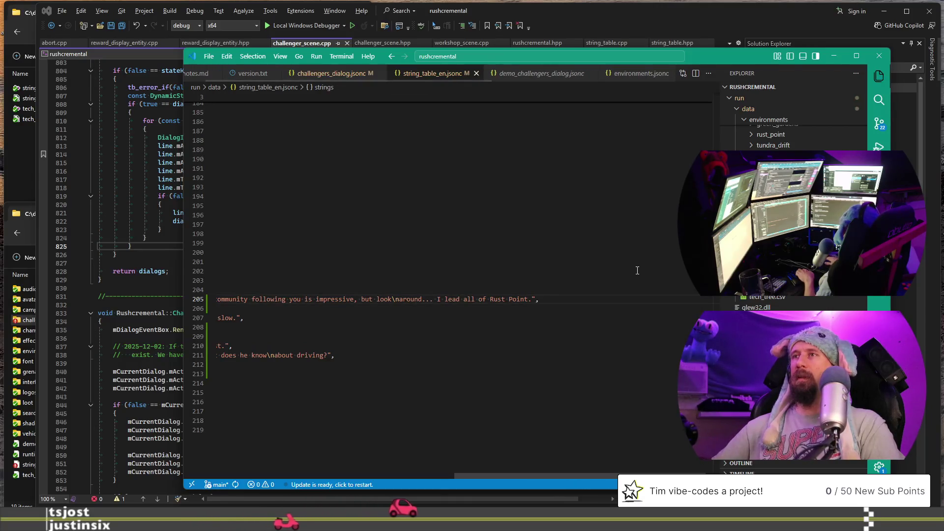
key("Home")
key("ctrl+s")
- Open a new empty line below the intro_1 entry
key("Down")
key("ctrl+Right")
key("ctrl+Right")
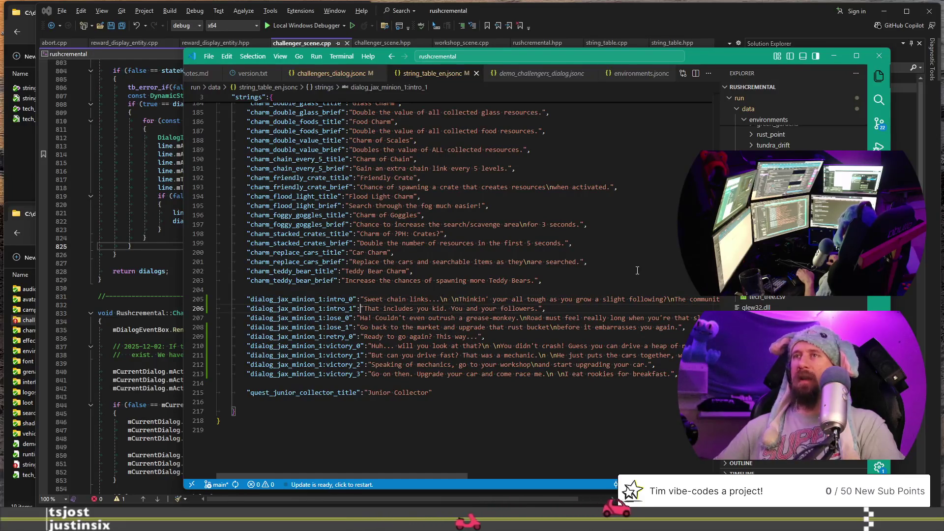
key("End")
key("Return")
- Add a dialog_jax_minion_1:intro_2 entry with placeholder text "PH"
type("\"dialog_jax_minion_1:intro_1\":")
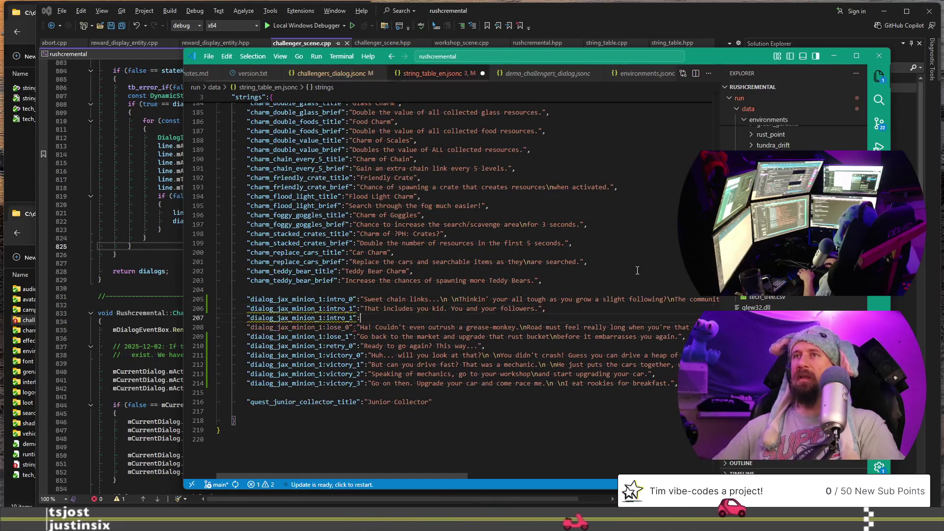
key("Left")
key("Left")
key("BackSpace")
type("2")
key("End")
type("\"")
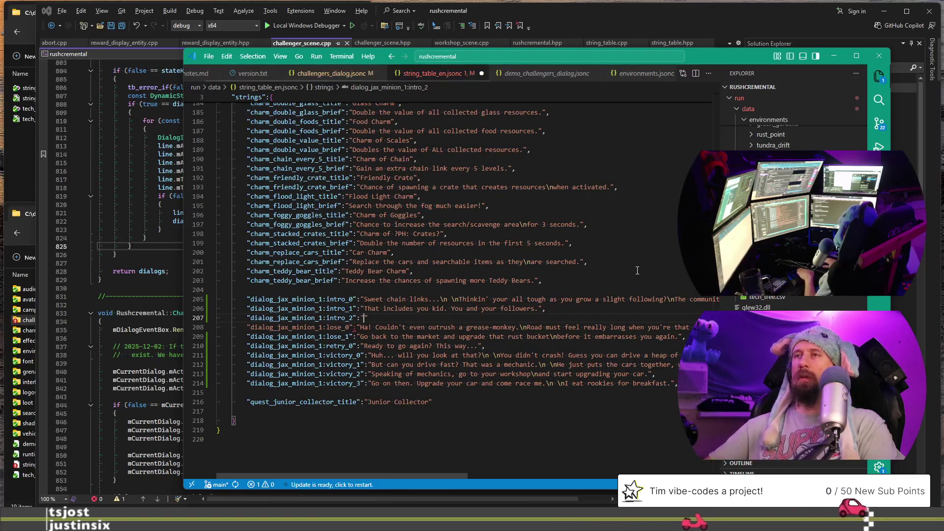
type("PH\"m")
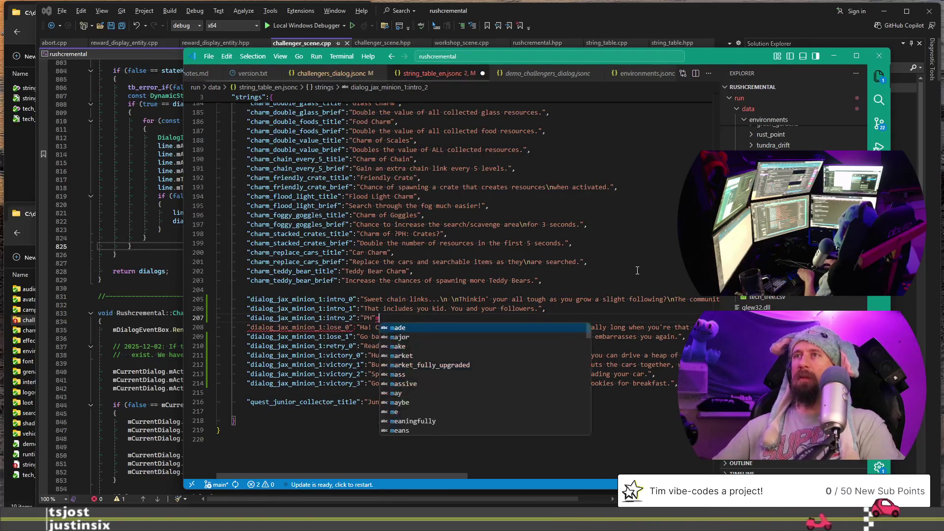
key("BackSpace")
type(",")
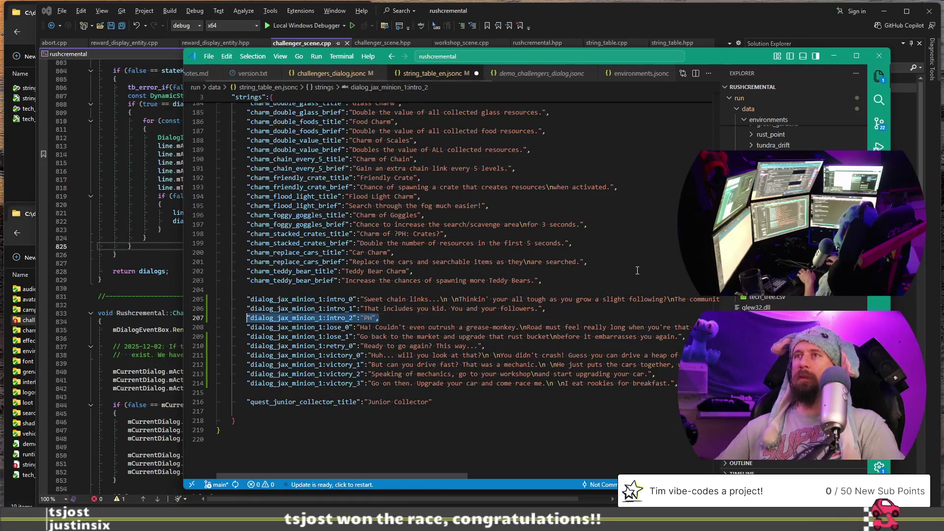
key("Return")
- Duplicate the placeholder into intro_3 and intro_4 entries
key("Tab")
key("BackSpace")
type("3")
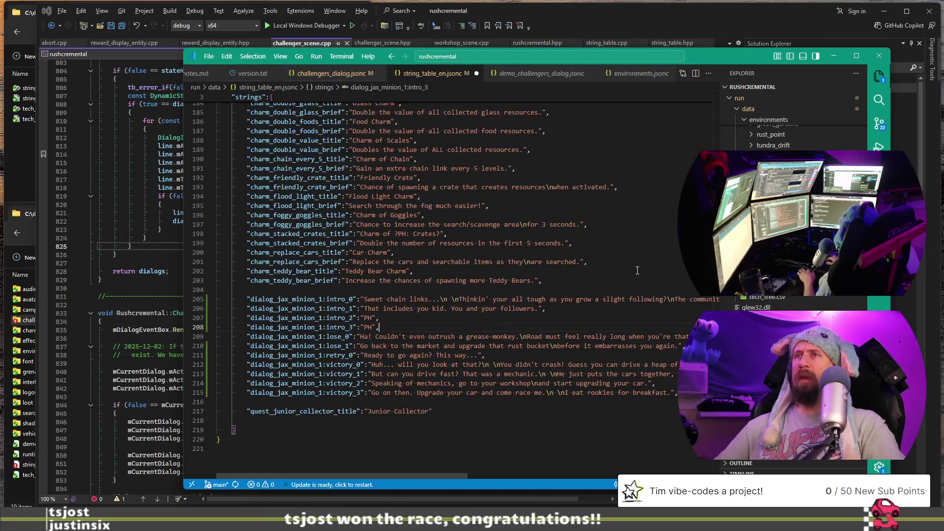
key("shift+alt+Down")
key("BackSpace")
type("4")
key("shift+alt+Down")
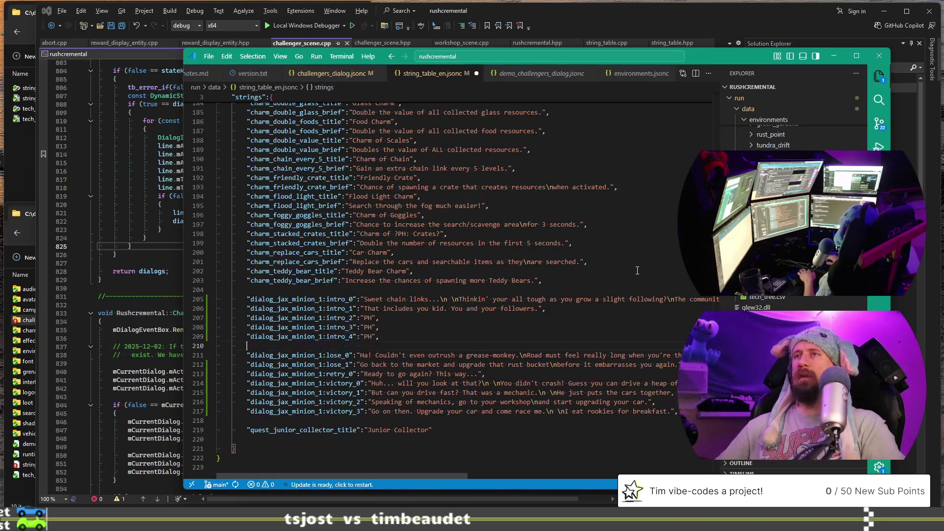
- Rename the last copy to intro_5 and select its line for copying
key("ctrl+Left")
key("ctrl+shift+Left")
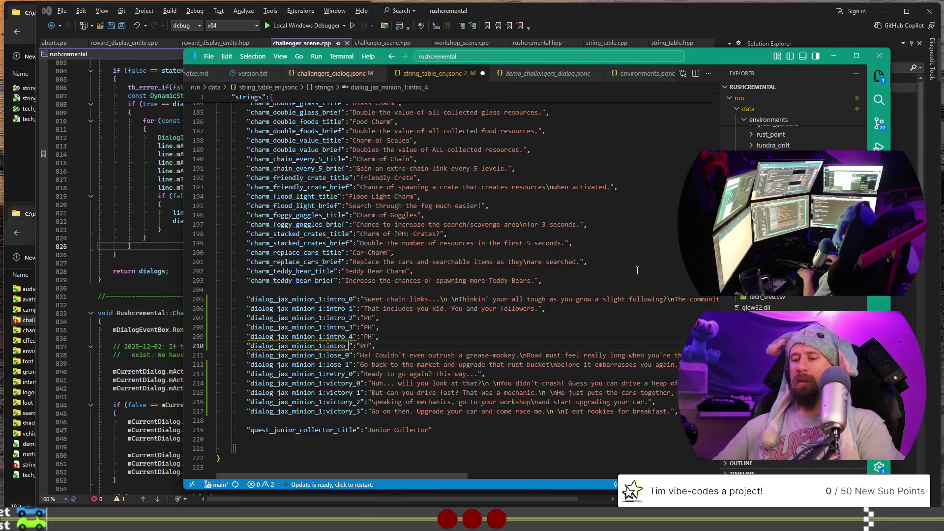
type("5")
key("End")
key("shift+Home")
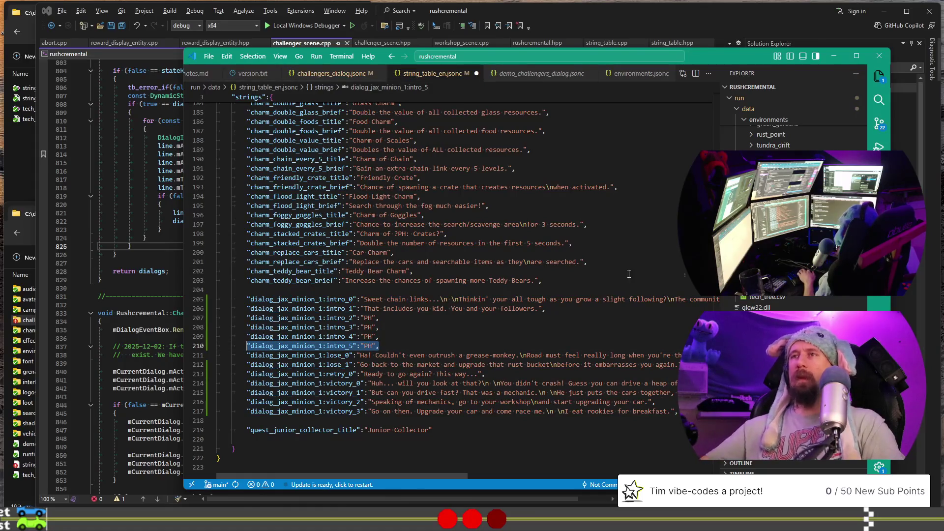
scroll(426, 325, "down", 2)
left_click(391, 307)
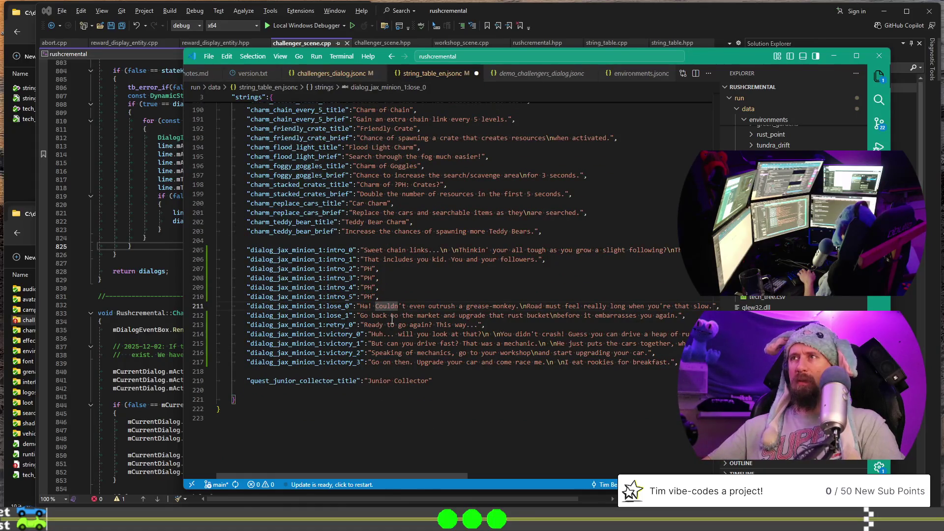
- Paste the placeholder below lose_1, rename it lose_2, and copy that line
left_click(392, 320)
key("End")
key("Return")
key("ctrl+v")
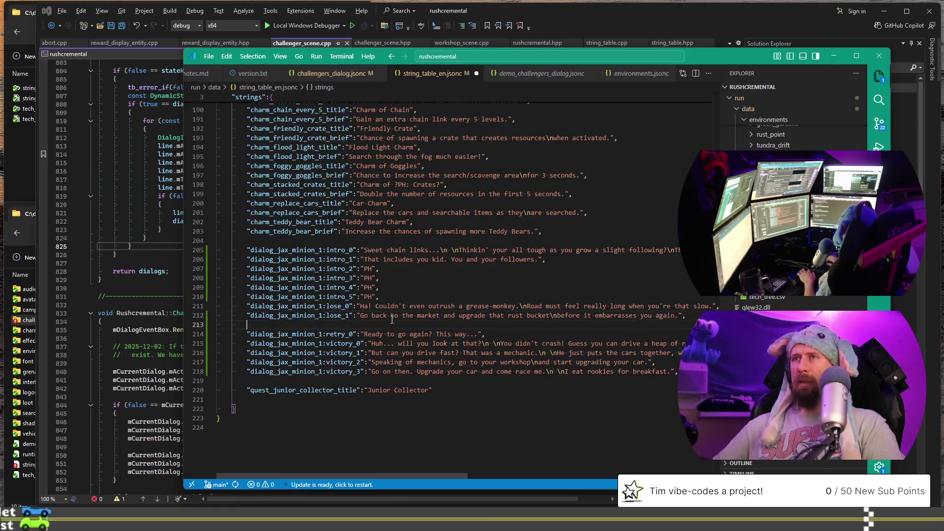
key("ctrl+Left")
key("ctrl+Left")
key("ctrl+Left")
key("ctrl+shift+Left")
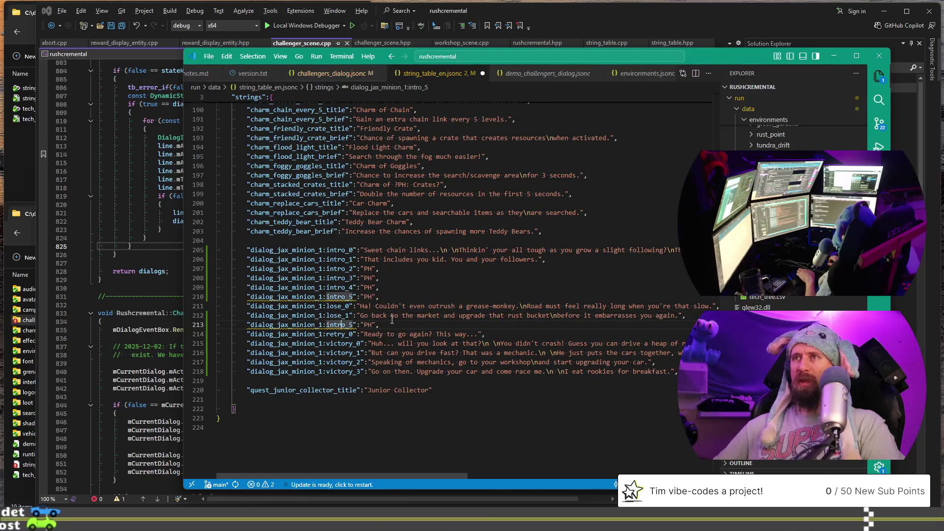
key("BackSpace")
type("lose_")
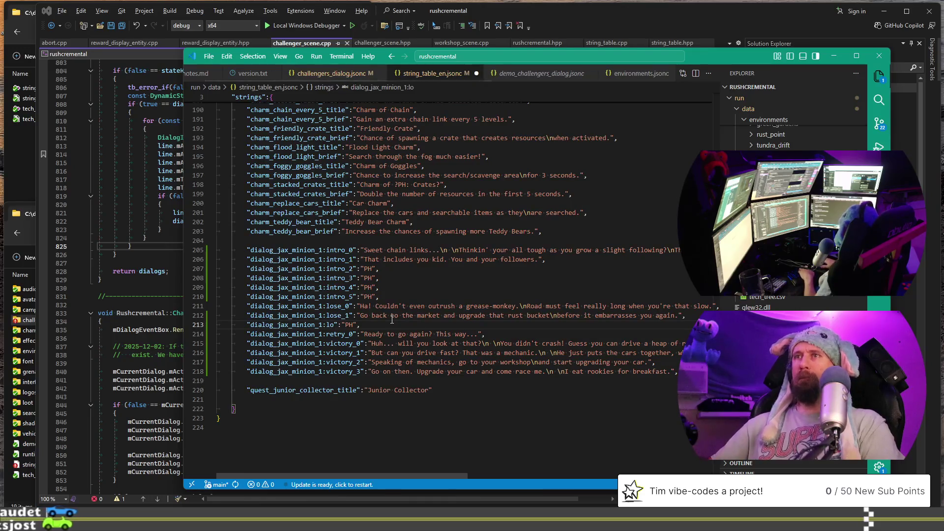
type("2")
key("Home")
key("shift+End")
key("ctrl+c")
- Add a lose_3 "PH" placeholder line below lose_2
key("End")
key("Return")
key("ctrl+v")
key("Left")
key("Left")
key("Left")
key("shift+Left")
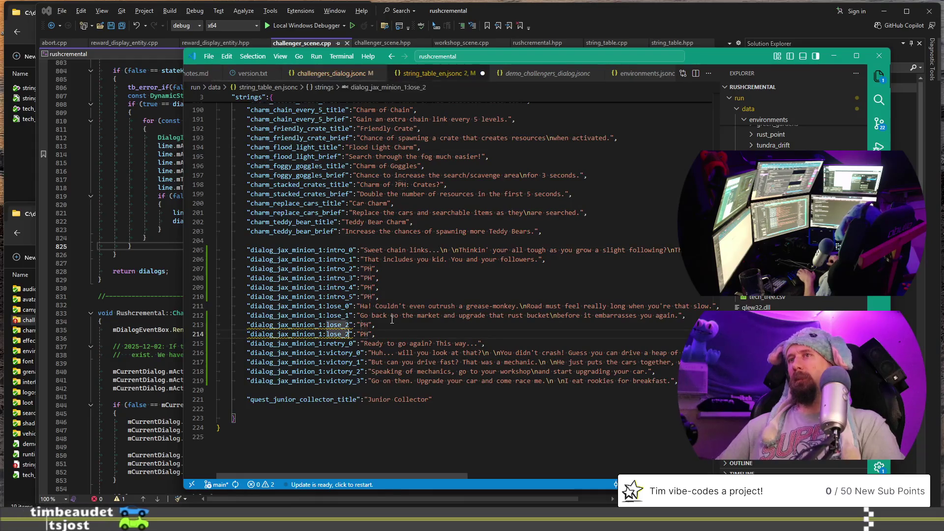
type("4")
key("BackSpace")
type("3")
key("End")
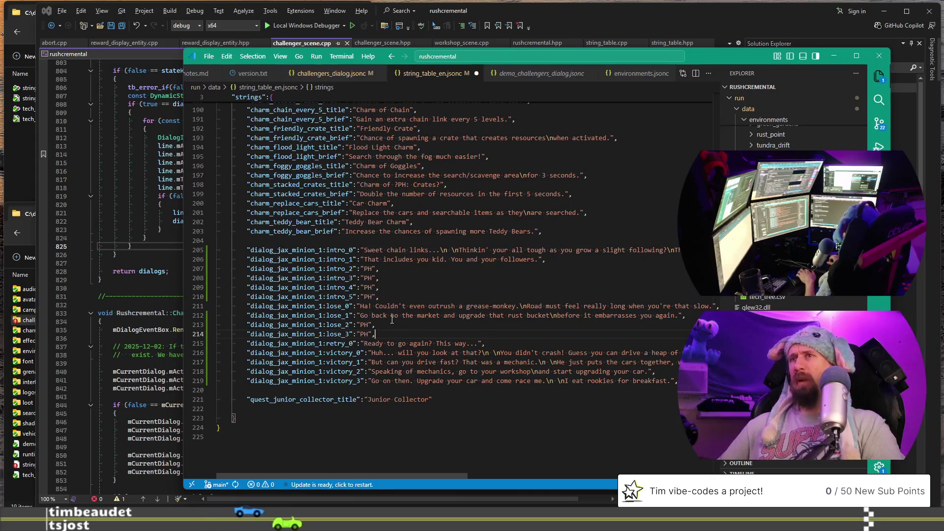
- Add a retry_1 placeholder below retry_0 and duplicate it for retry_2
key("Down")
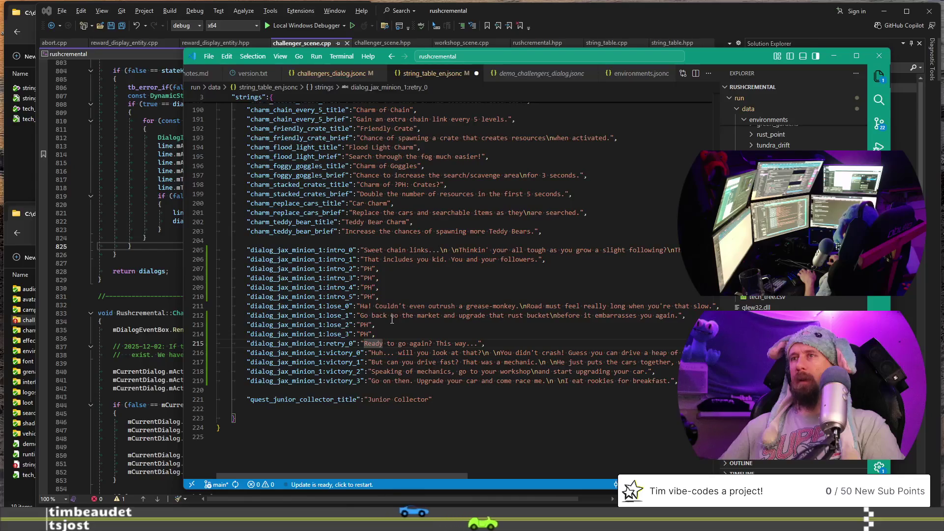
key("End")
key("Return")
key("ctrl+v")
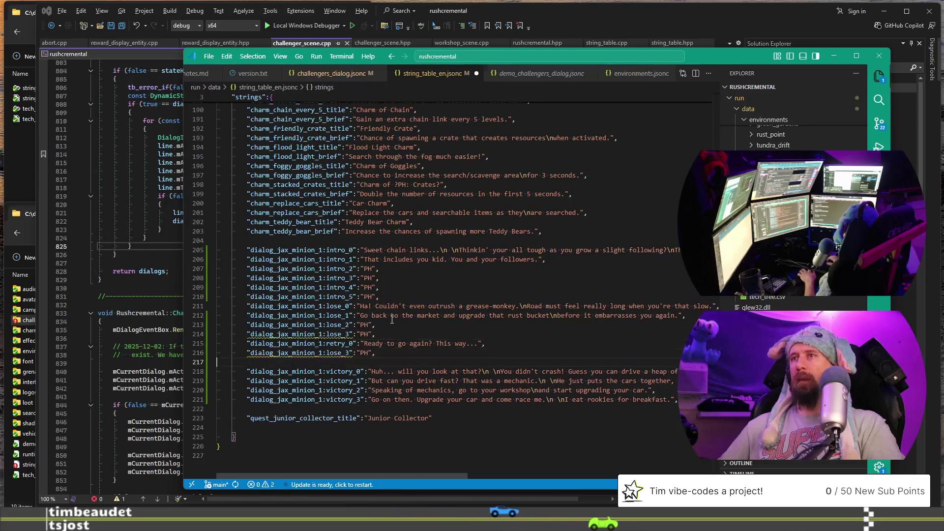
key("ctrl+Right")
key("ctrl+Right")
key("ctrl+Right")
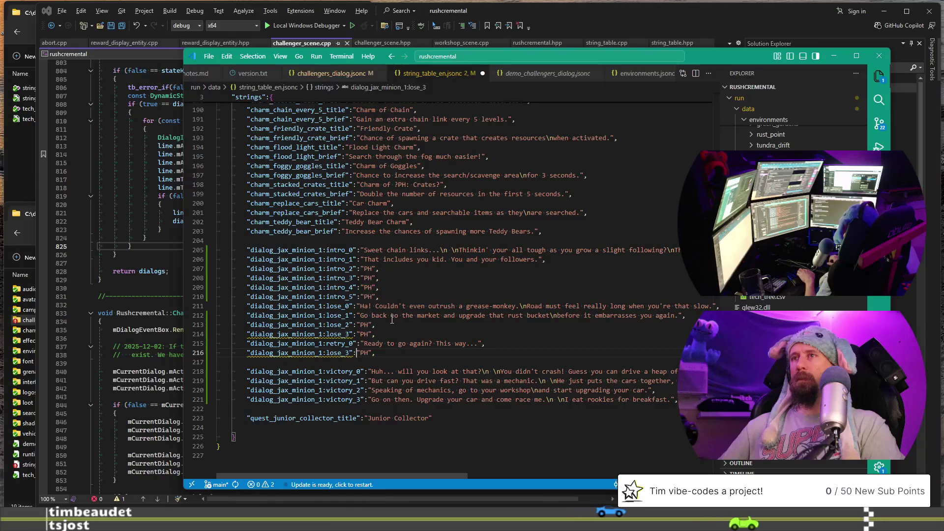
key("ctrl+BackSpace")
type("retry")
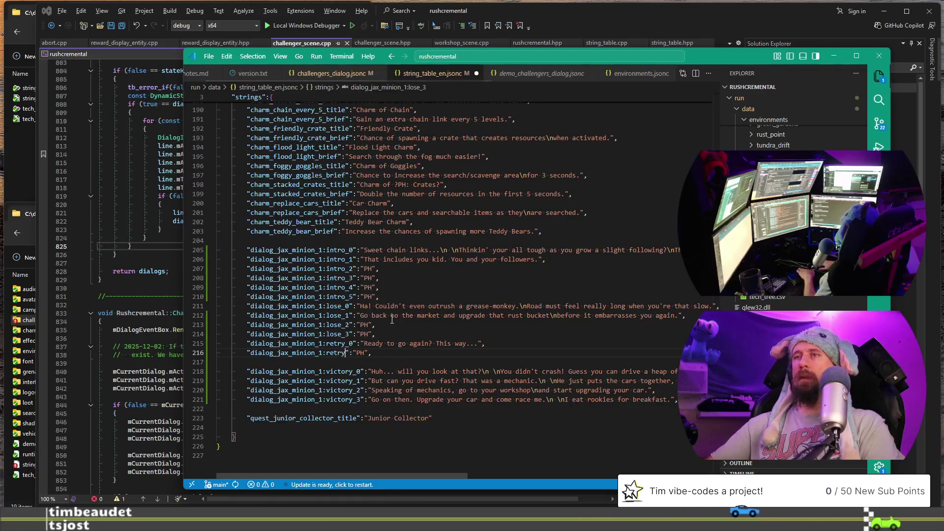
key("shift+alt+Down")
key("BackSpace")
- Finish the retry_2 key and add a victory_4 placeholder after victory_3
type("2")
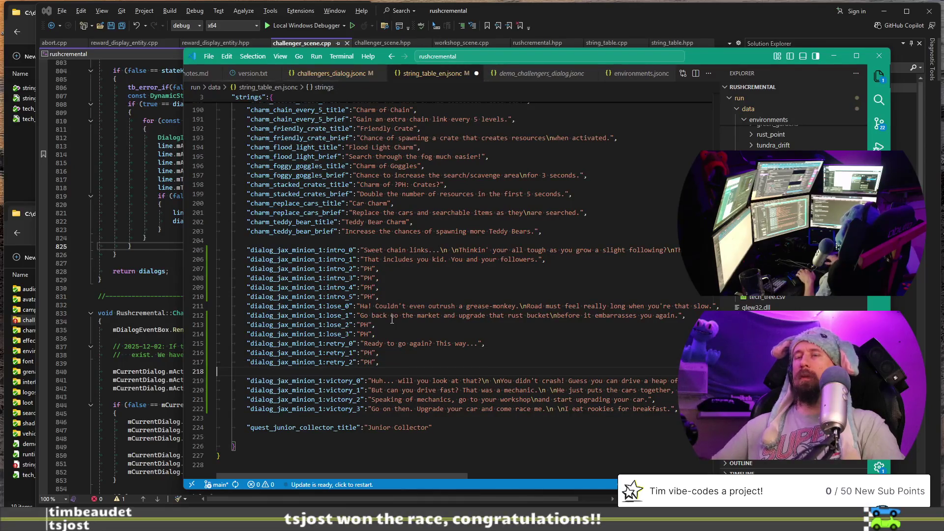
key("BackSpace")
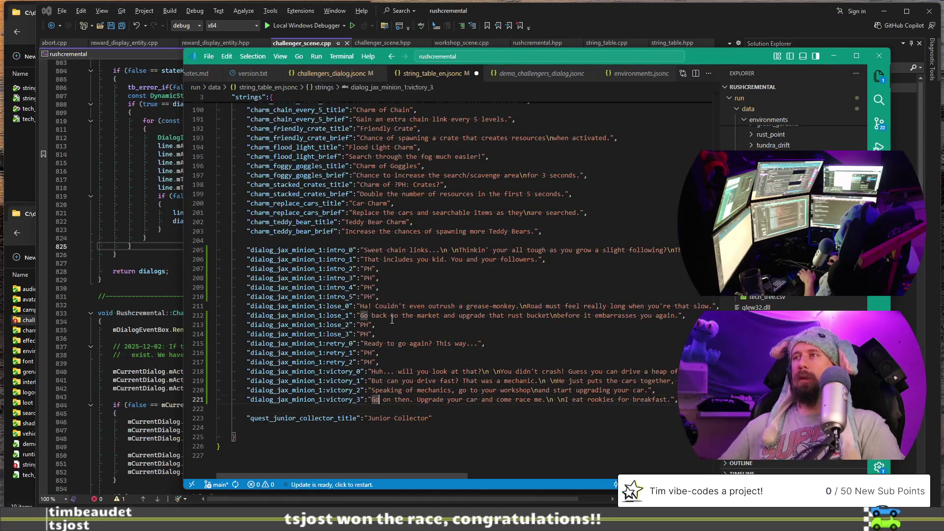
key("Down")
key("ctrl+v")
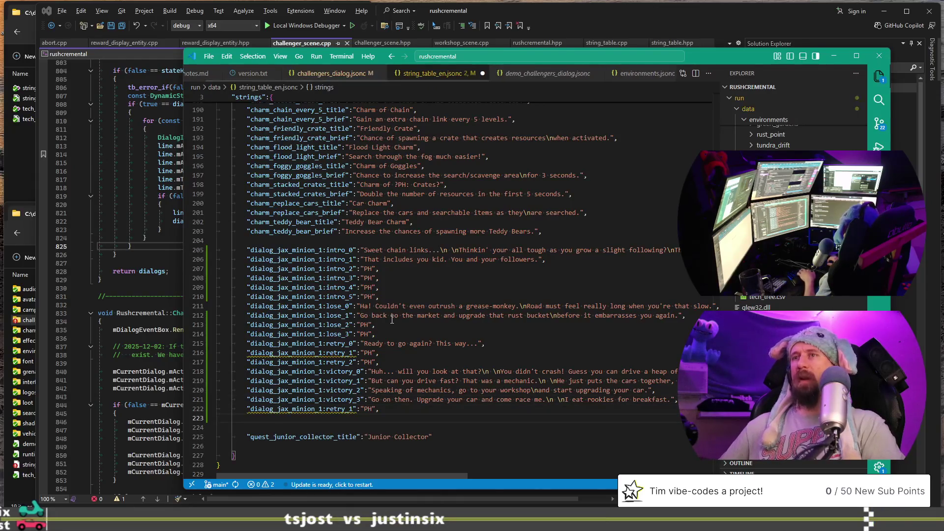
key("ctrl+Left")
key("ctrl+Left")
key("ctrl+Left")
key("ctrl+shift+Left")
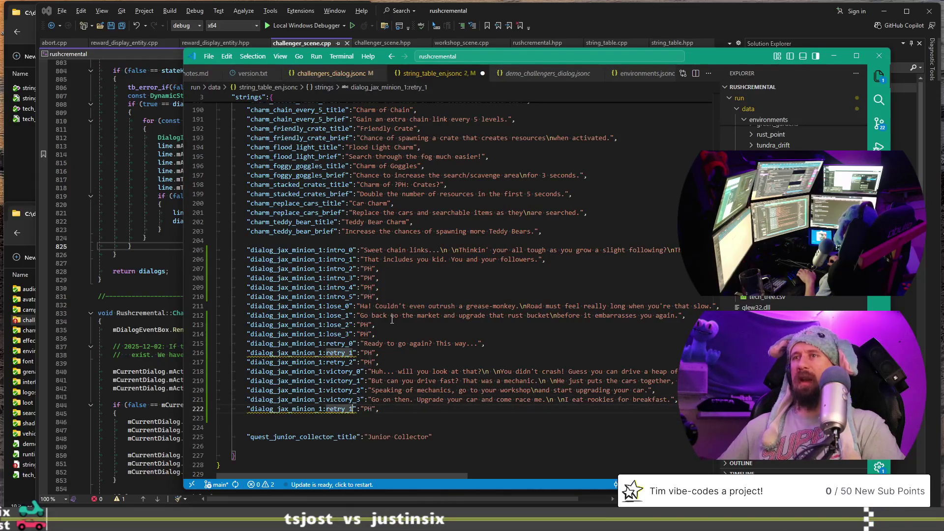
key("BackSpace")
type("ory")
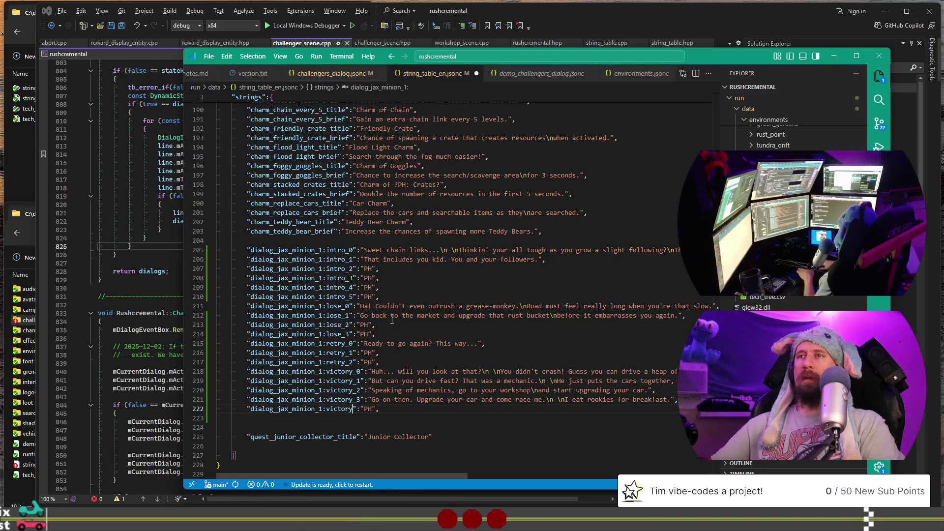
- Duplicate victory_4 and renumber the copies as victory_5 through victory_7
key("shift+alt+Down")
key("shift+alt+Down")
key("shift+alt+Down")
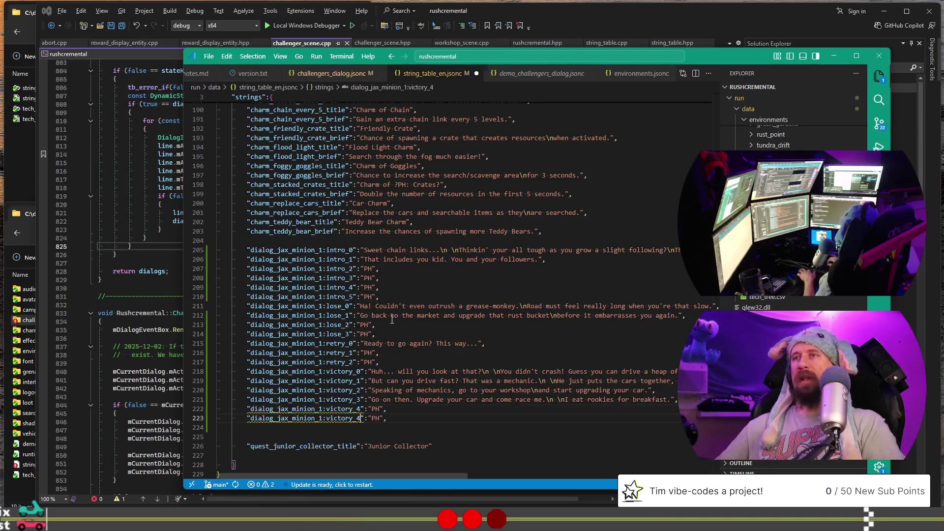
key("BackSpace")
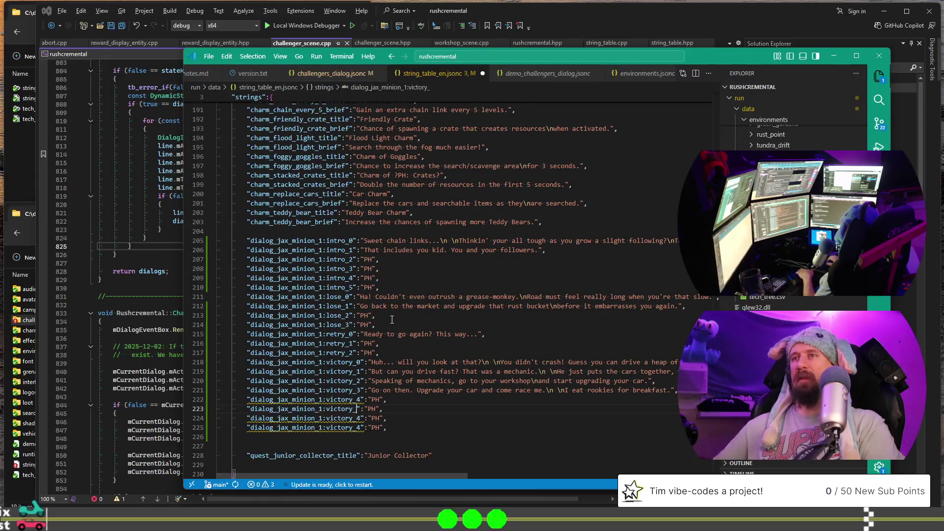
key("BackSpace")
type("5")
key("Down")
key("Down")
key("BackSpace")
type("7")
- Add an intro_6 placeholder next to intro_5 and save the string table
key("Up")
key("Up")
key("Up")
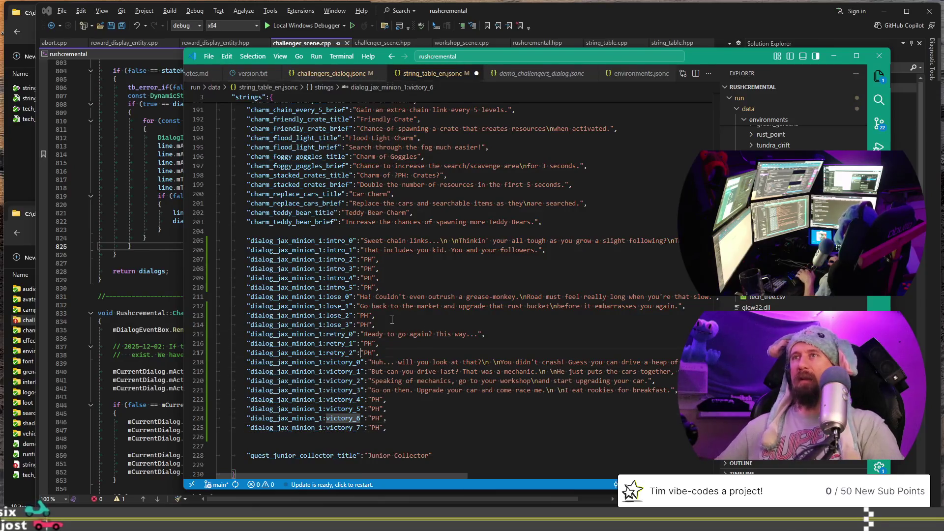
key("Up")
key("Up")
key("Up")
key("Up")
key("Up")
key("Up")
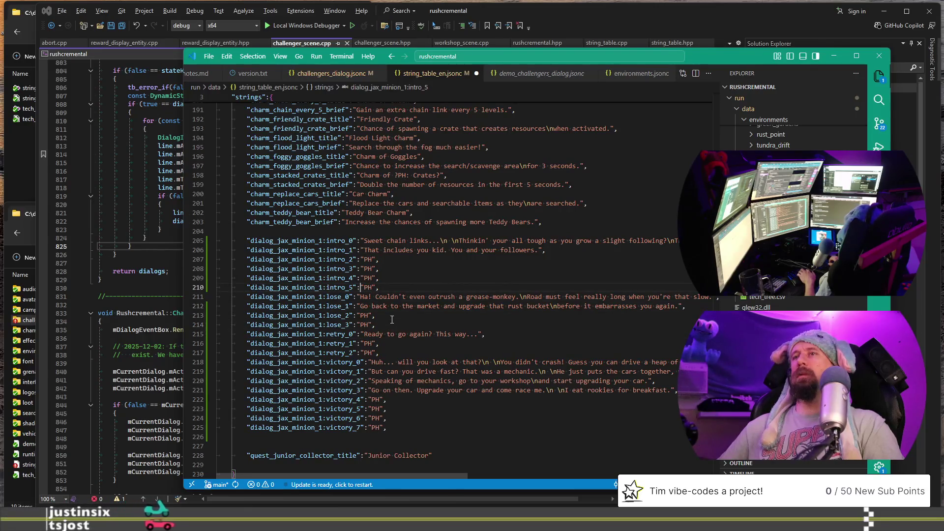
key("shift+alt+Up")
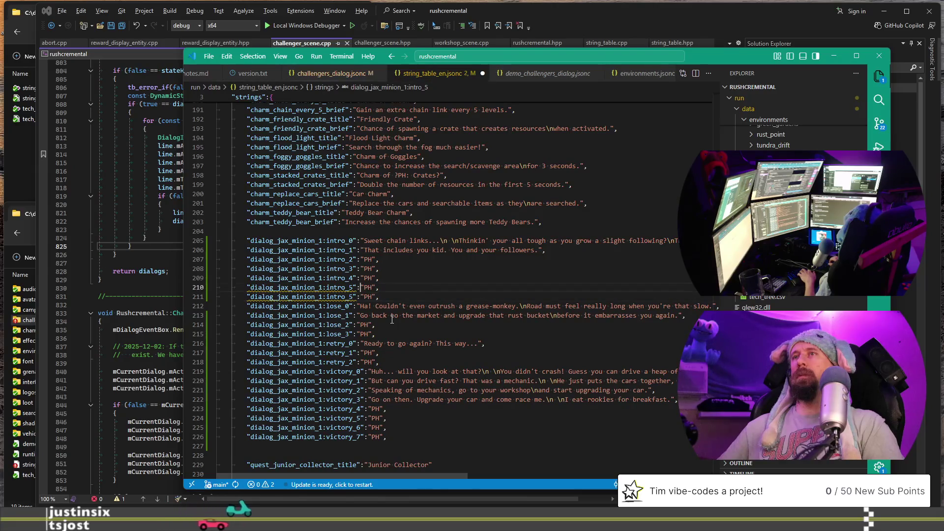
key("Down")
key("Left")
key("Left")
key("BackSpace")
type("6")
key("End")
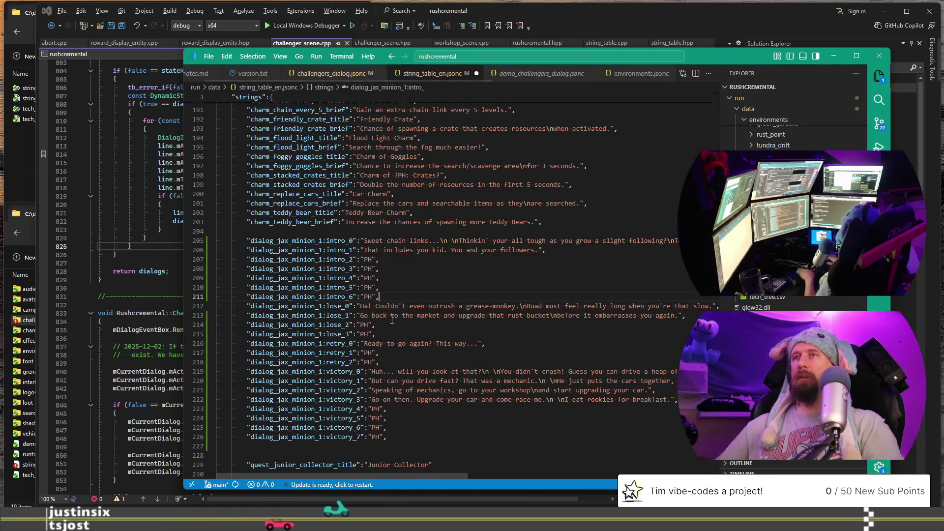
key("ctrl+s")
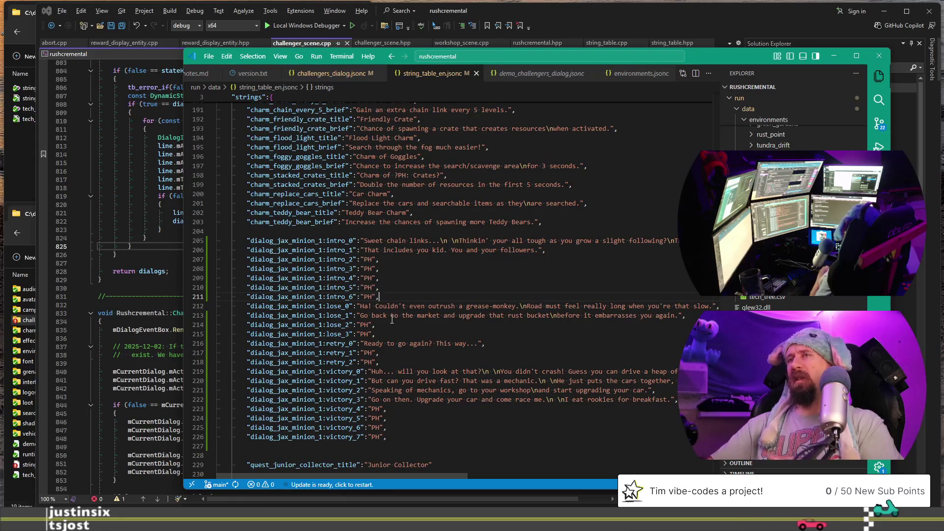
key("Up")
key("Up")
key("Up")
- Build and launch the game from the C++ project with Ctrl+Shift+B
key("shift+End")
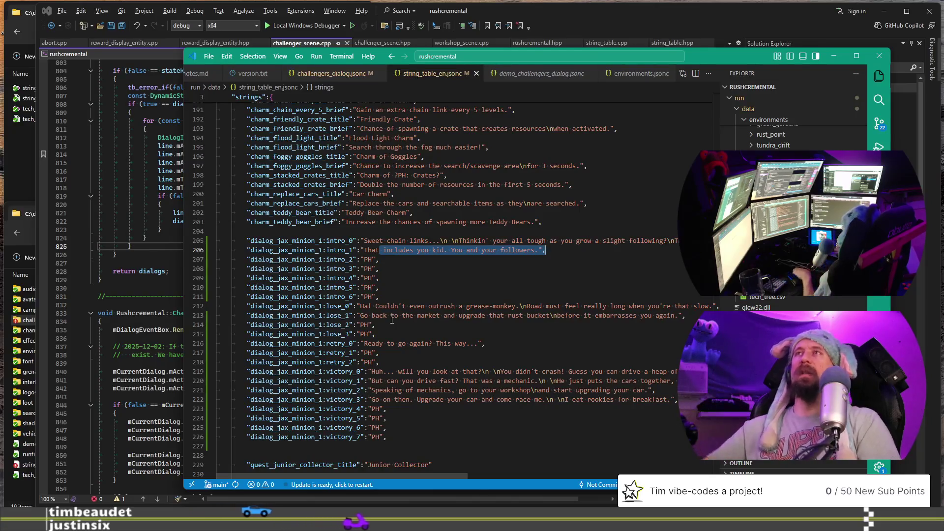
left_click(662, 34)
left_click(577, 171)
key("ctrl+shift+b")
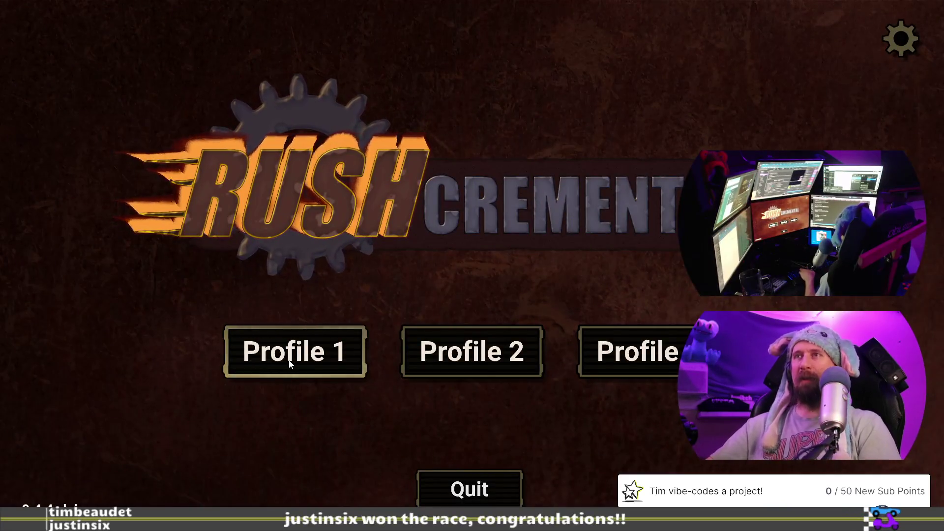
- Load Profile 1, open the String Editor from the console, and filter keys by 'minion_'
left_click(315, 349)
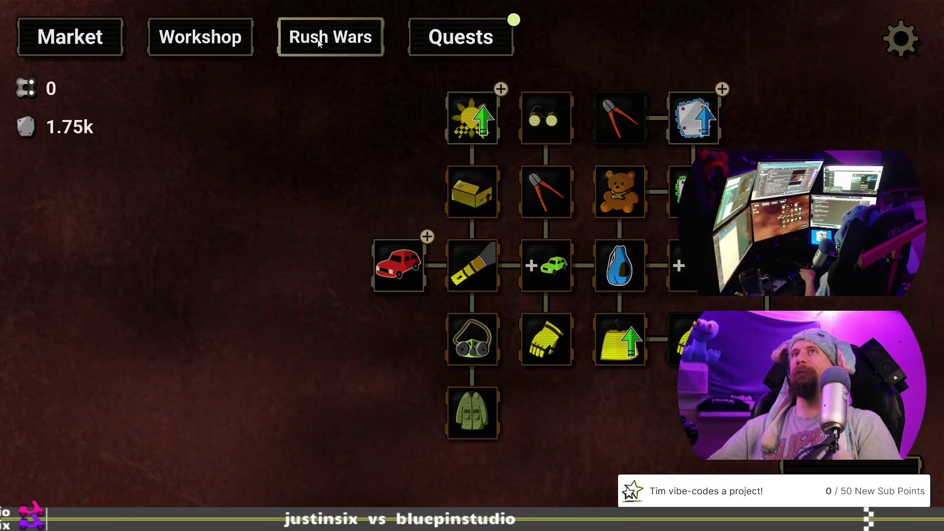
key("grave")
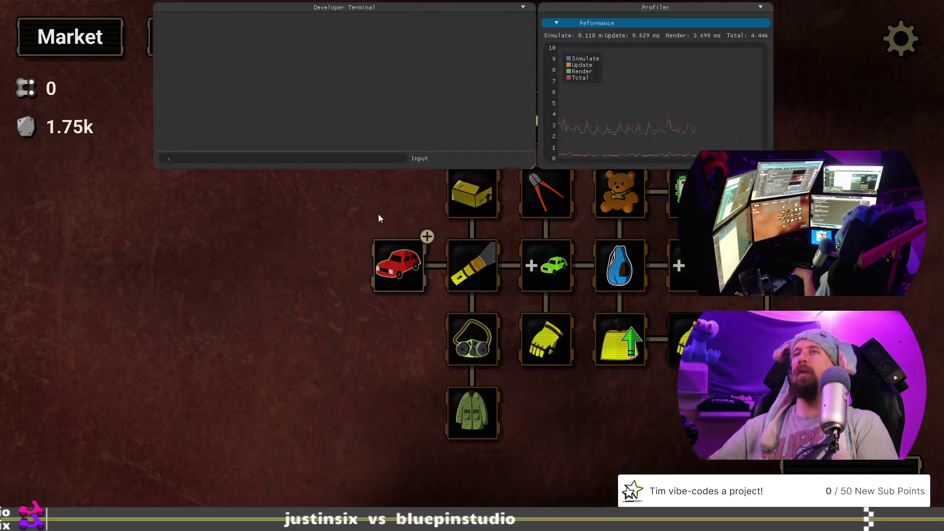
type("strings")
key("grave")
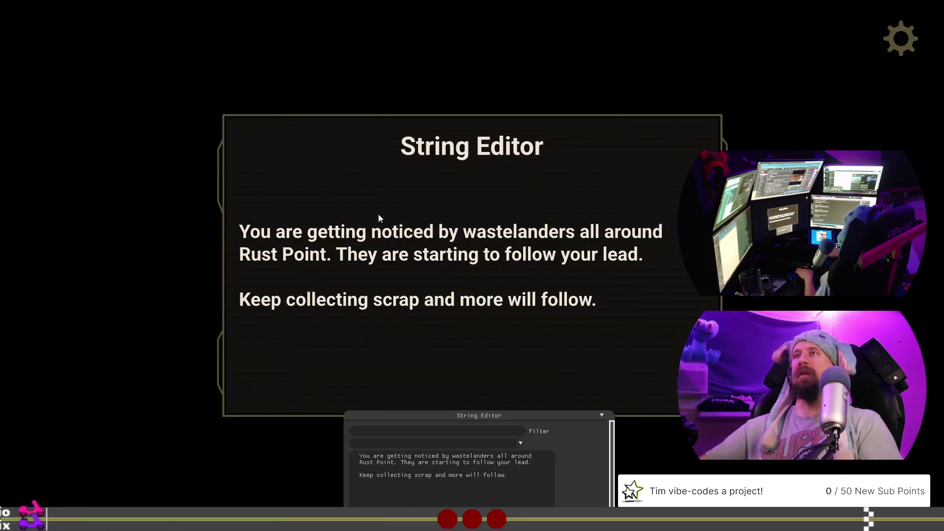
left_click(493, 430)
type("minion")
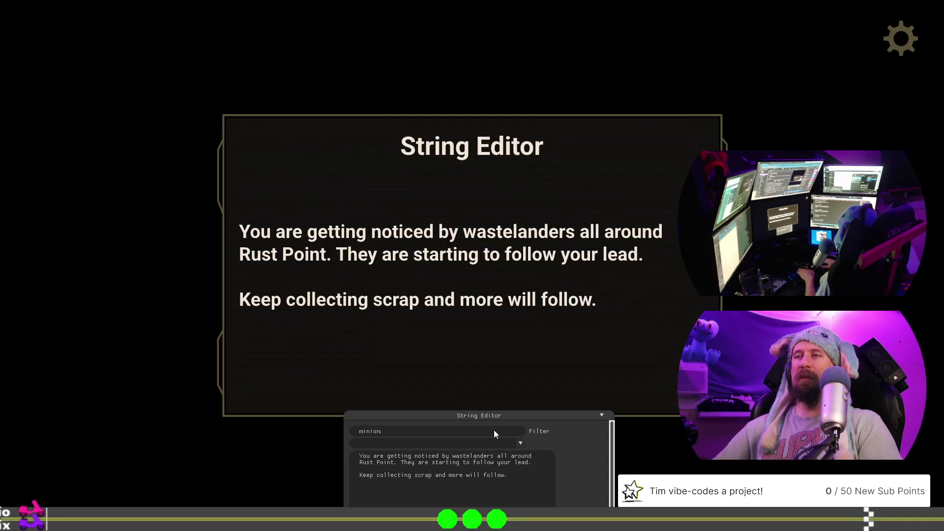
type("_1")
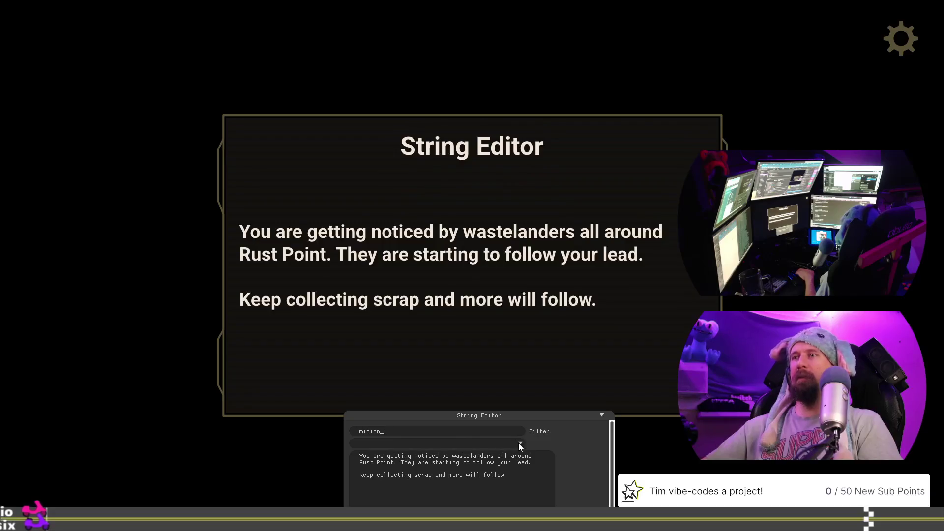
left_click(520, 444)
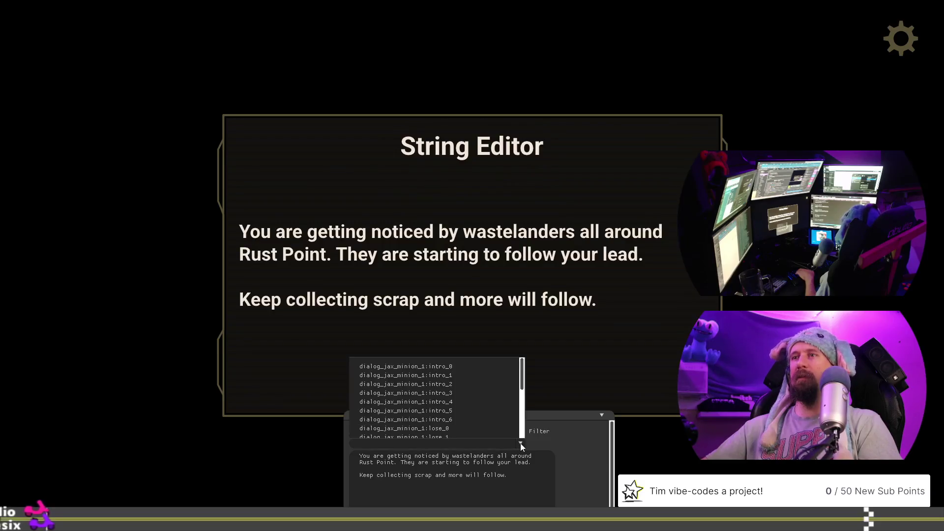
- Step through intro_0 and intro_1 in the key dropdown to reach the intro_2 'PH' string
left_click(482, 366)
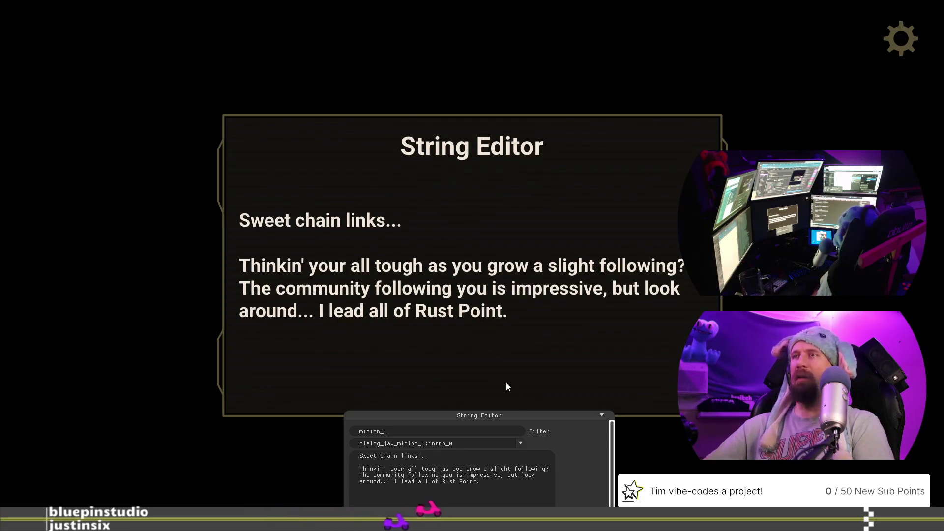
left_click(521, 443)
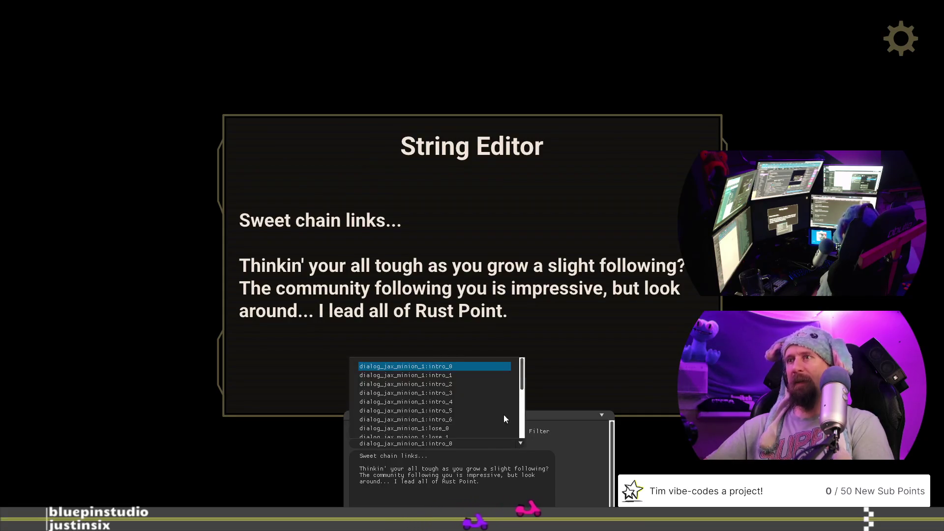
left_click(485, 379)
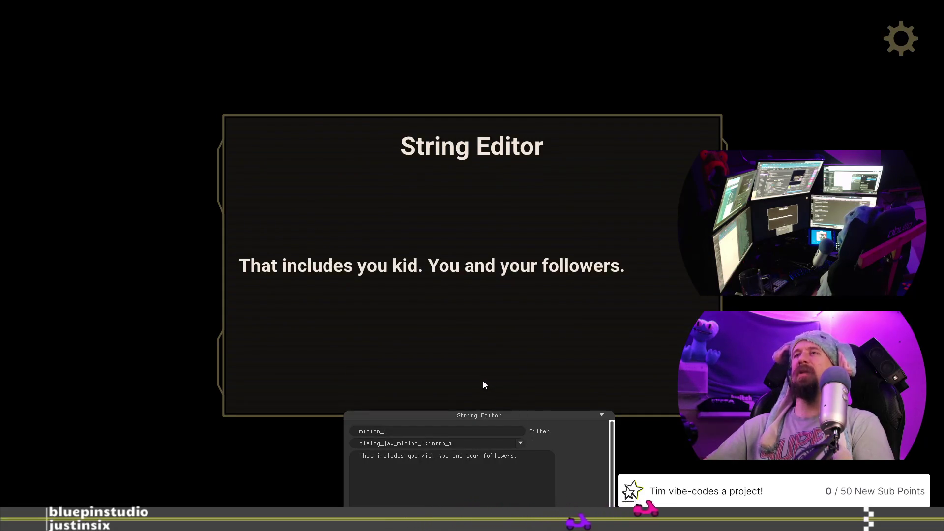
left_click(520, 443)
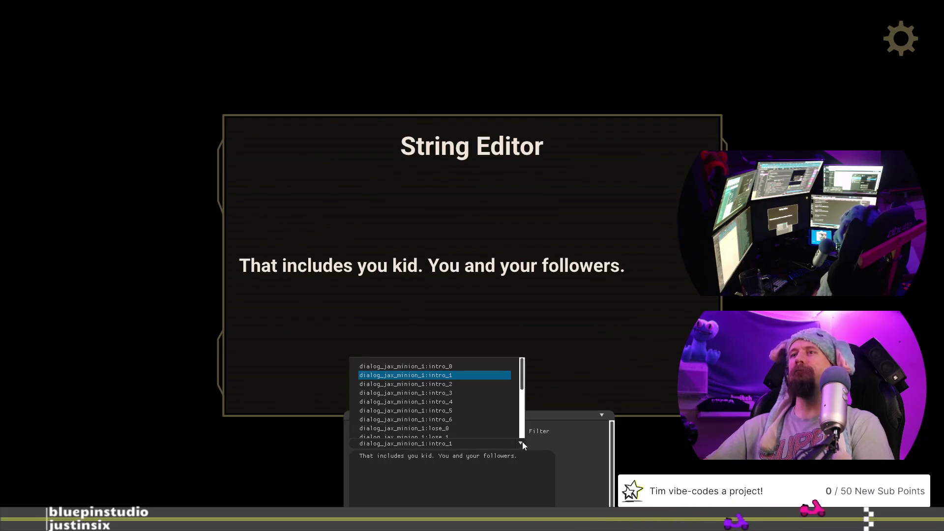
left_click(486, 386)
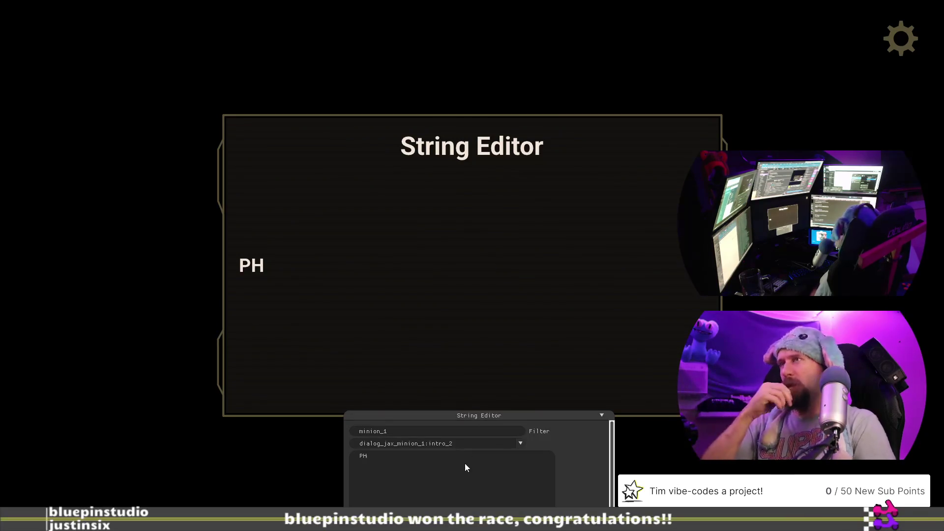
- Replace 'PH' with a draft note, clear it all, and start typing 'You found the gas p'
key("BackSpace")
type("S:")
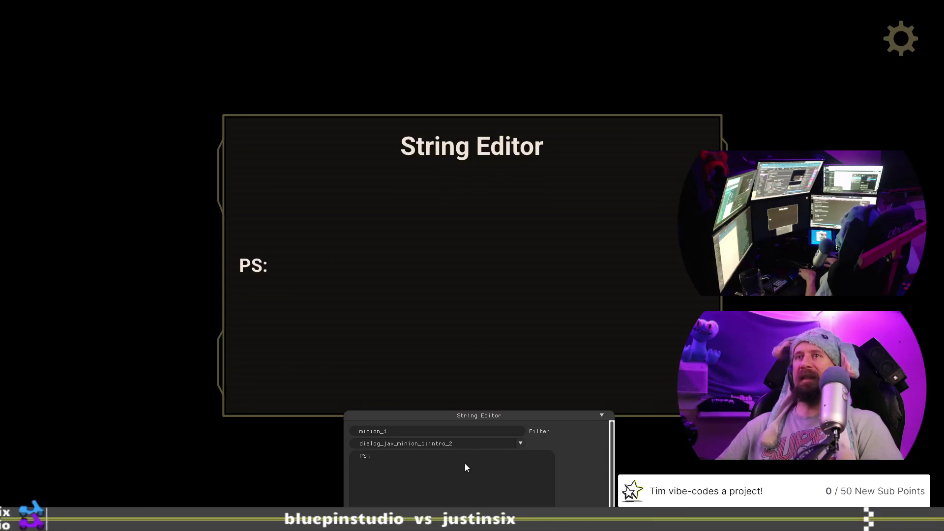
type(" This is")
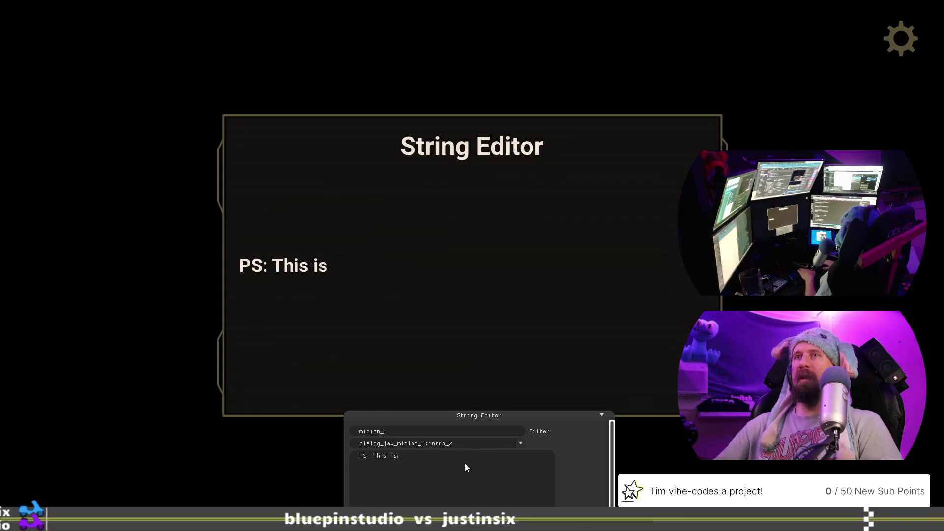
type(" a note")
key("ctrl+a")
key("BackSpace")
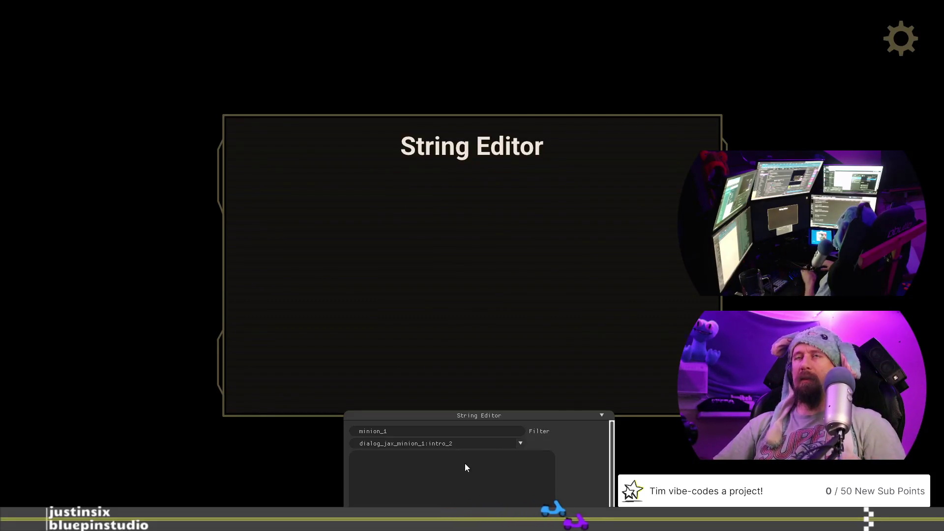
type("You p")
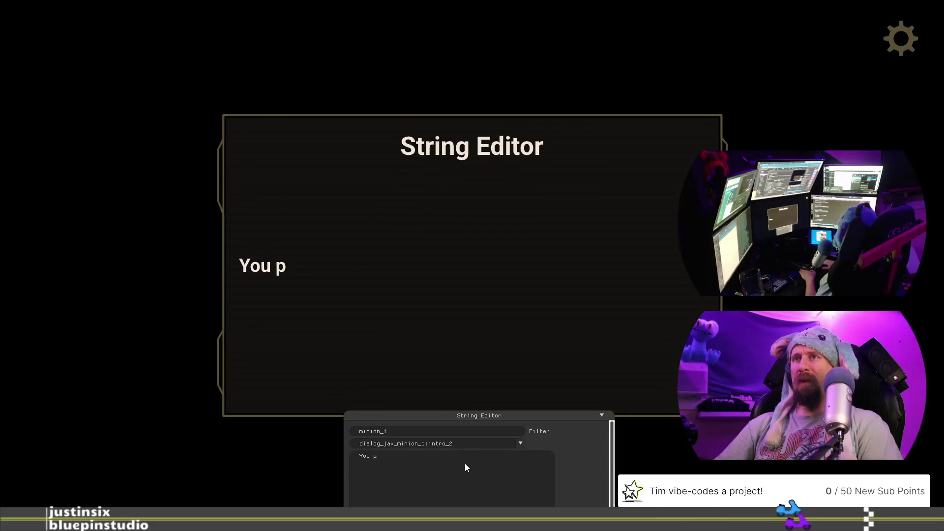
type("foun")
type(" the ga")
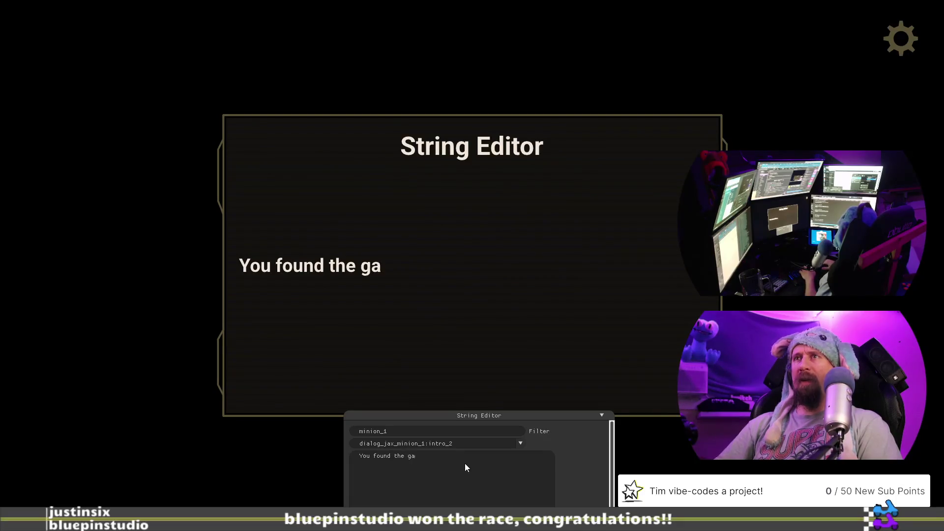
type(" pe")
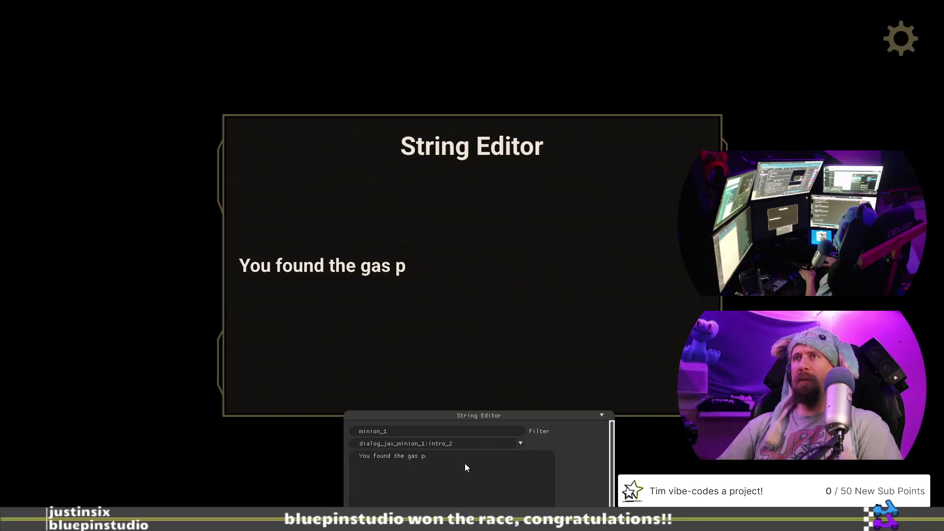
- Rewrite intro_2 as 'Good job, you proved you can find the gas pedal. That instructor'
key("BackSpace")
key("BackSpace")
key("BackSpace")
type("Good job,")
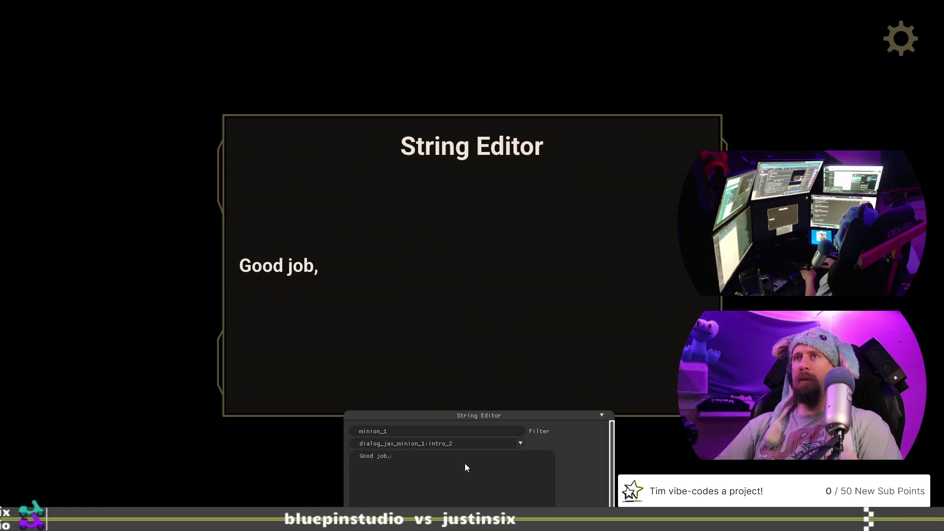
key("BackSpace")
key("BackSpace")
type("you probed")
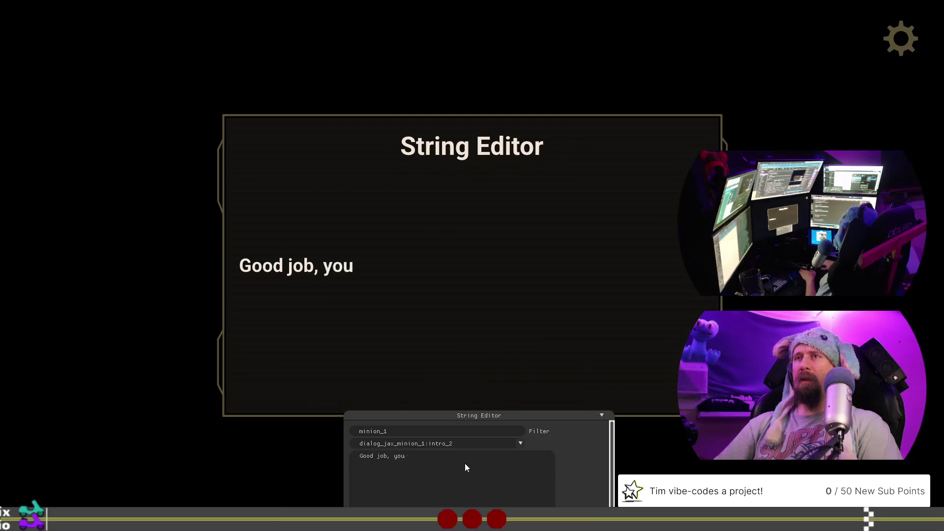
key("BackSpace")
key("BackSpace")
key("BackSpace")
type("ved ")
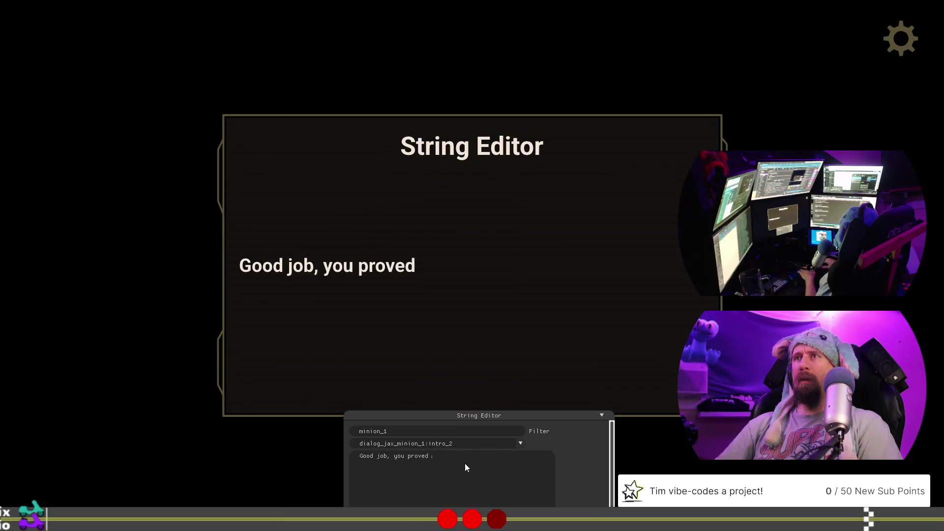
type("you can")
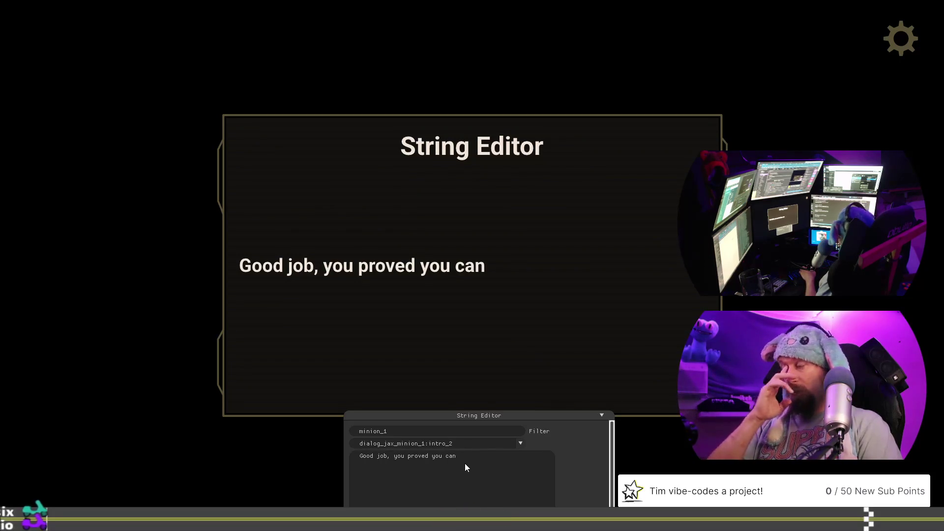
type(" find th")
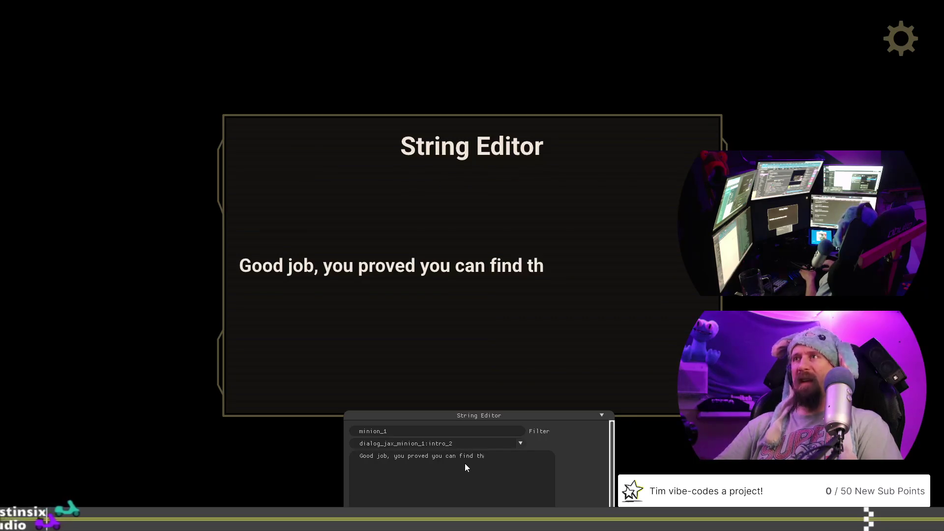
type("e ga")
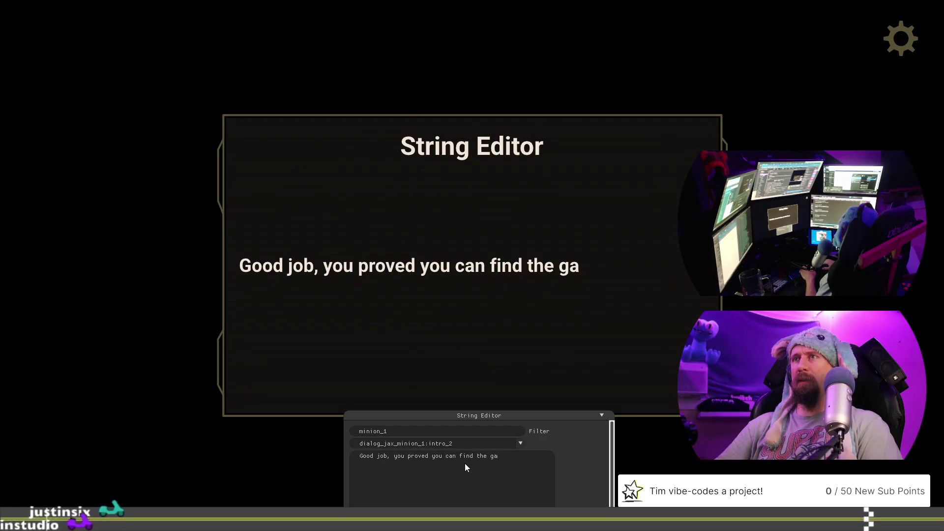
type("s pedal. ")
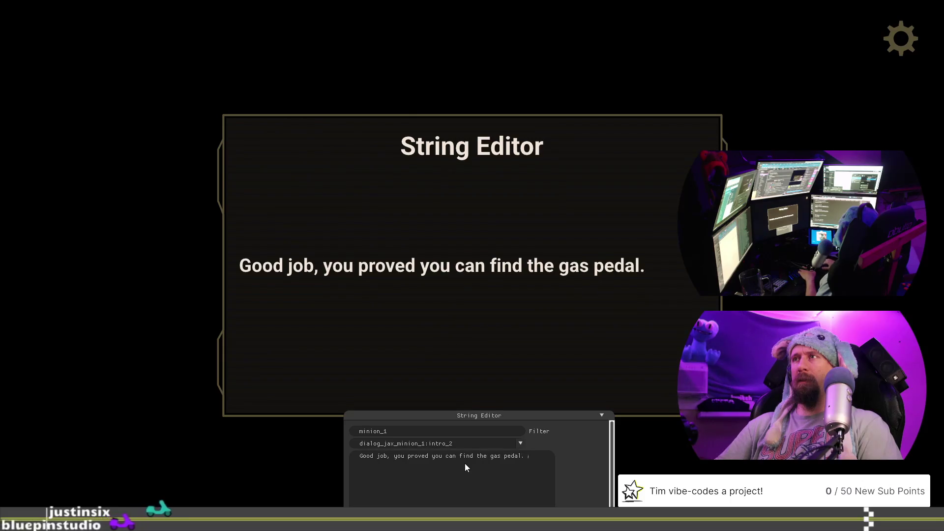
type("That")
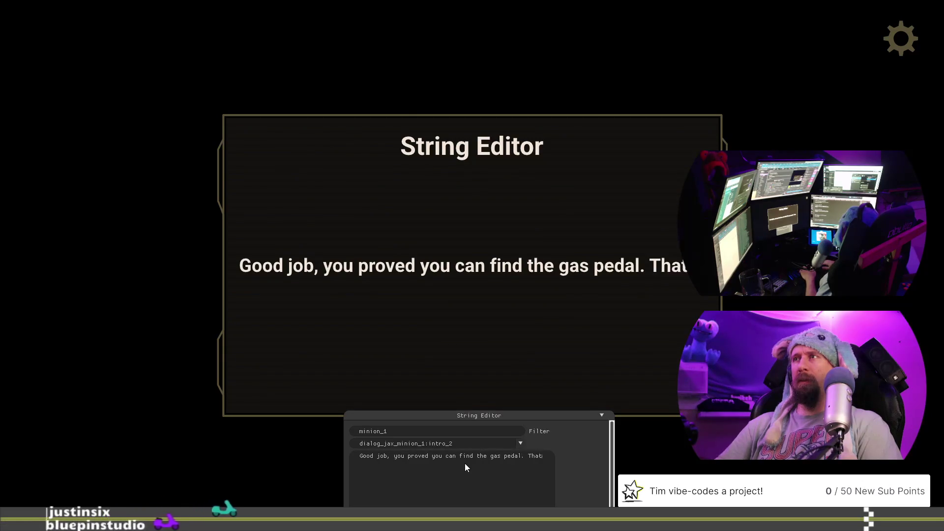
type(" instr")
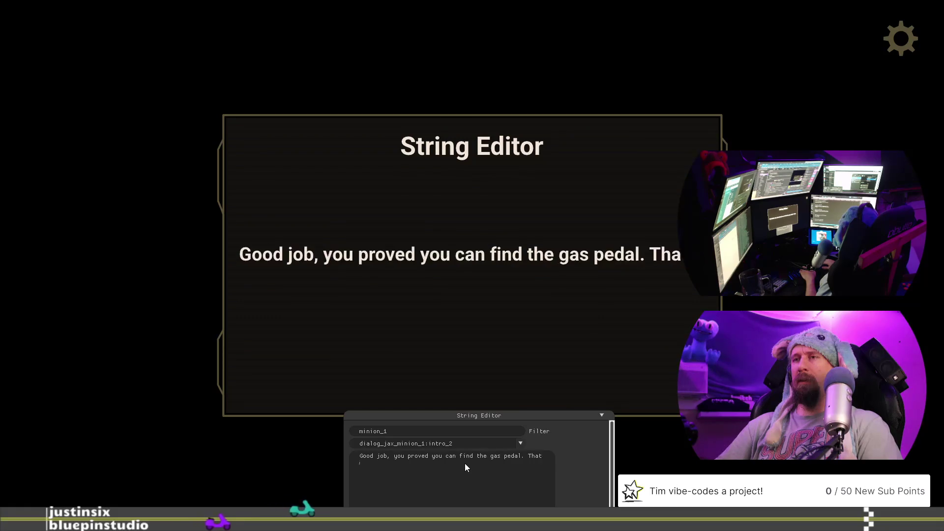
type("uctor")
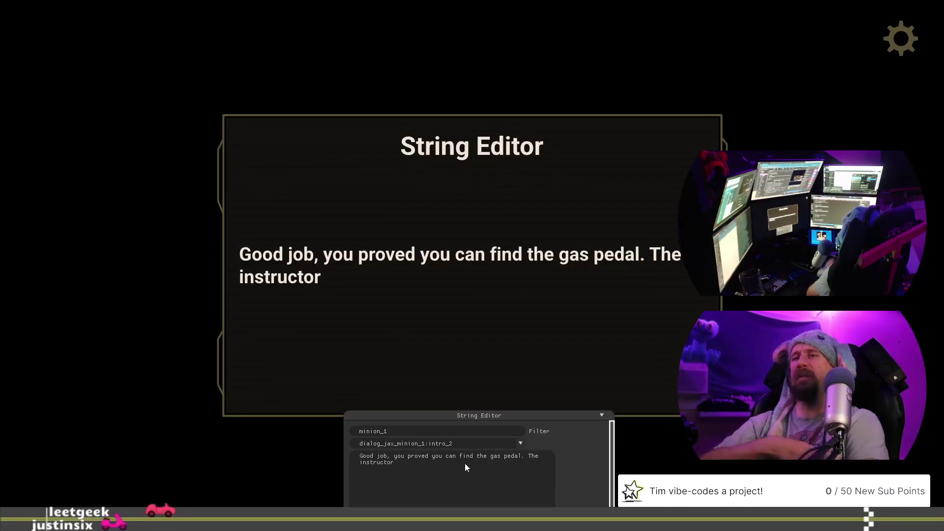
- After 'The instructor', try several words before settling on 'had to point that ou'
type(" di")
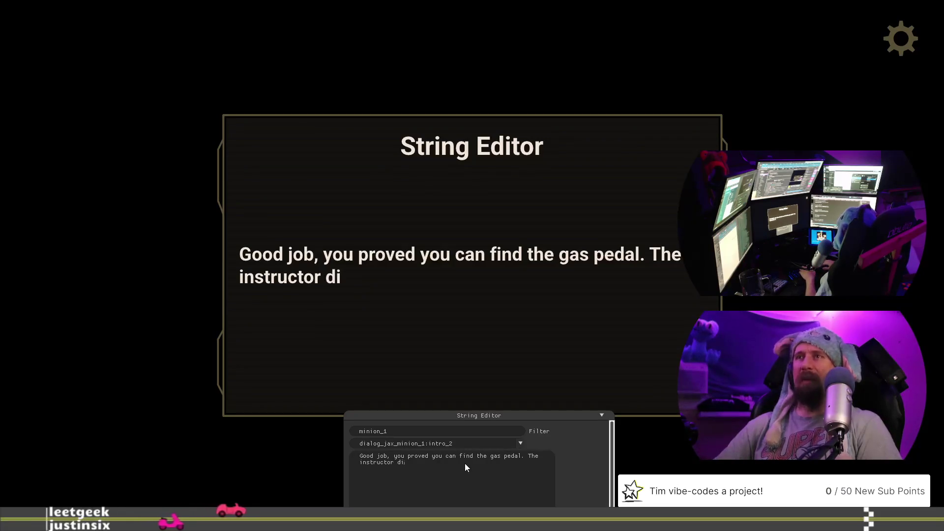
key("BackSpace")
key("BackSpace")
type("sho")
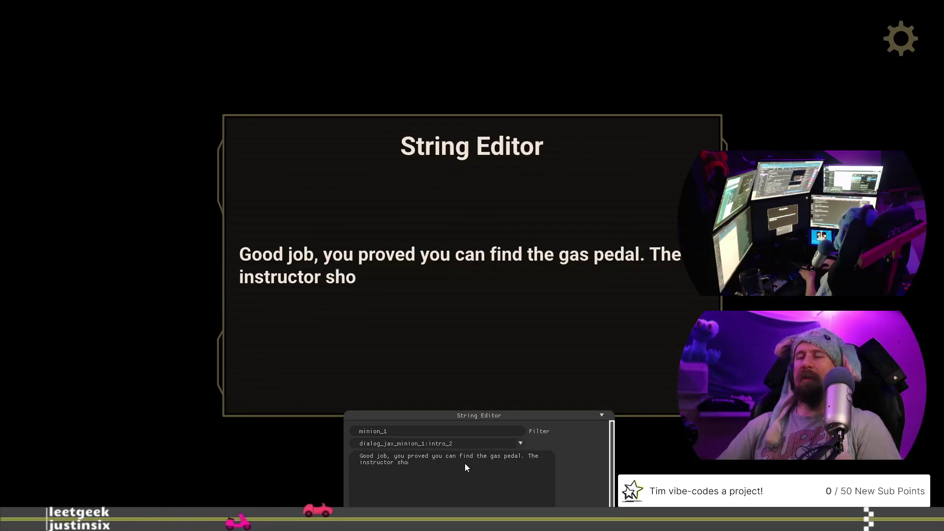
key("BackSpace")
key("BackSpace")
key("BackSpace")
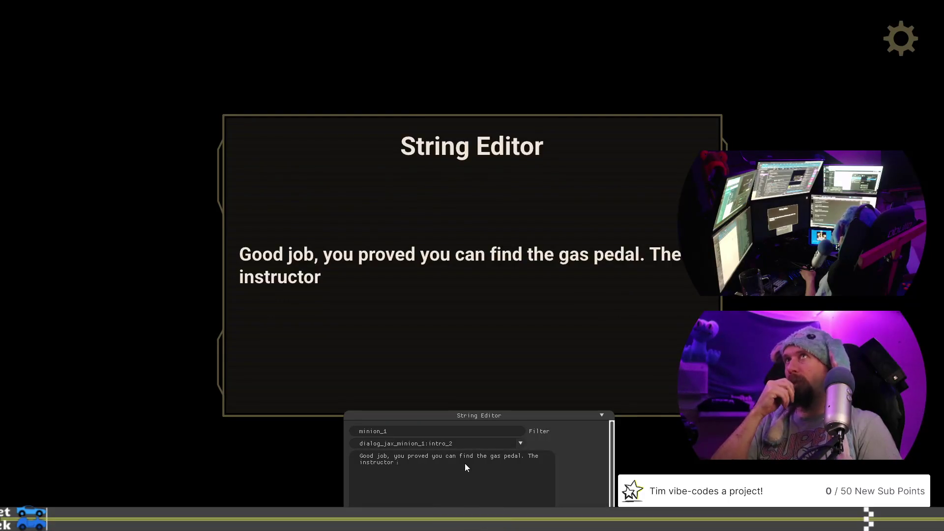
type("was")
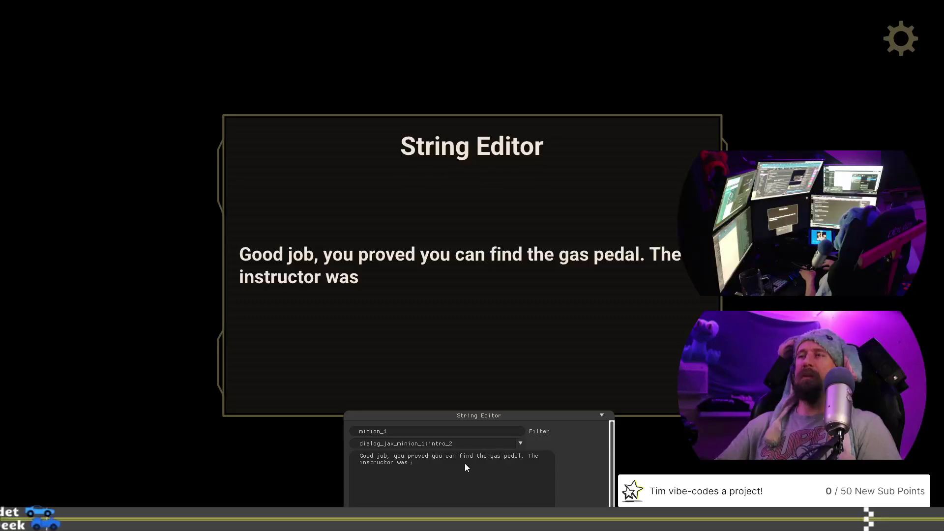
key("BackSpace")
key("BackSpace")
key("BackSpace")
type("h")
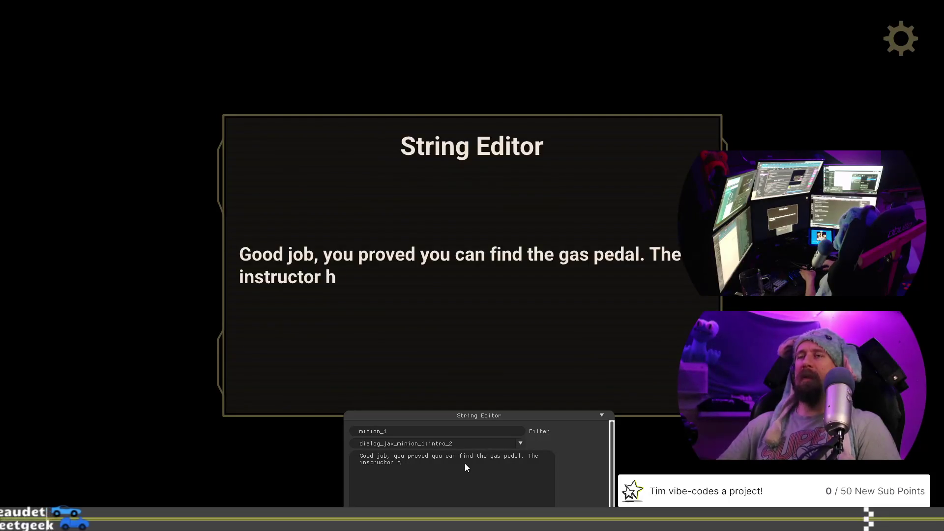
type("ad to t")
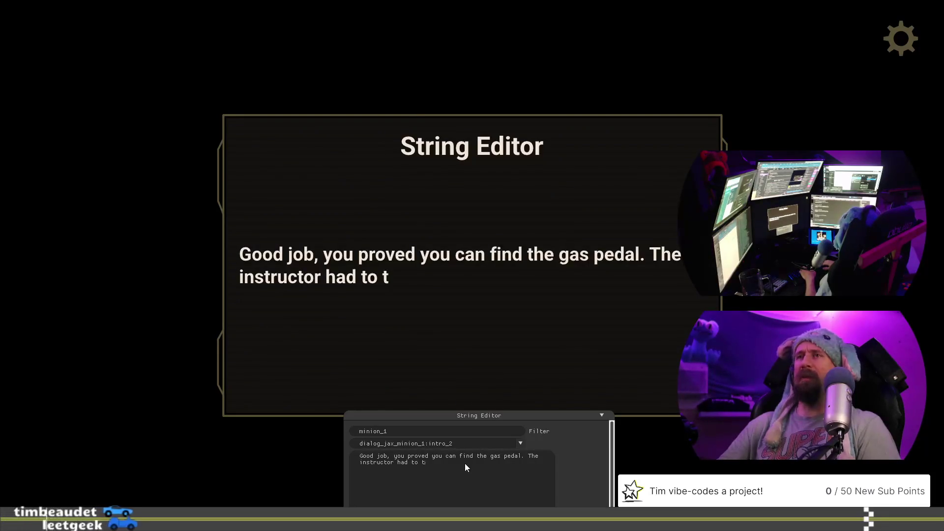
key("BackSpace")
type("point ")
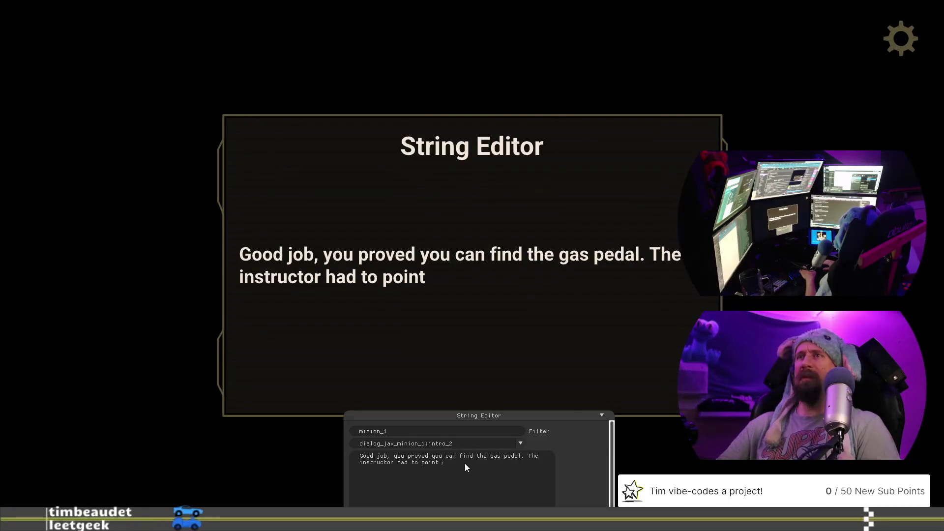
type("tha t")
key("BackSpace")
key("BackSpace")
type("t ou")
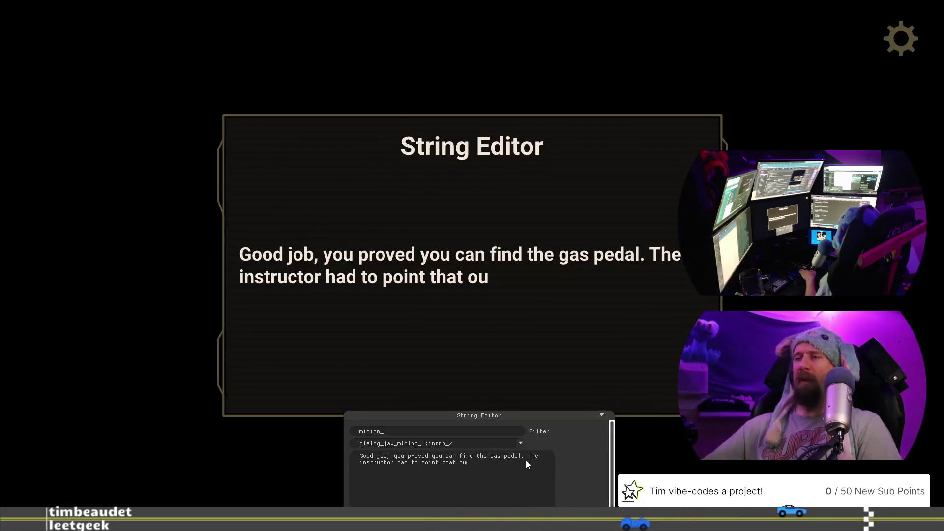
- Drop the sentence's period and continue it with 'with' and 'from the instructor.' on a new line
key("BackSpace")
key("BackSpace")
key("BackSpace")
key("BackSpace")
key("BackSpace")
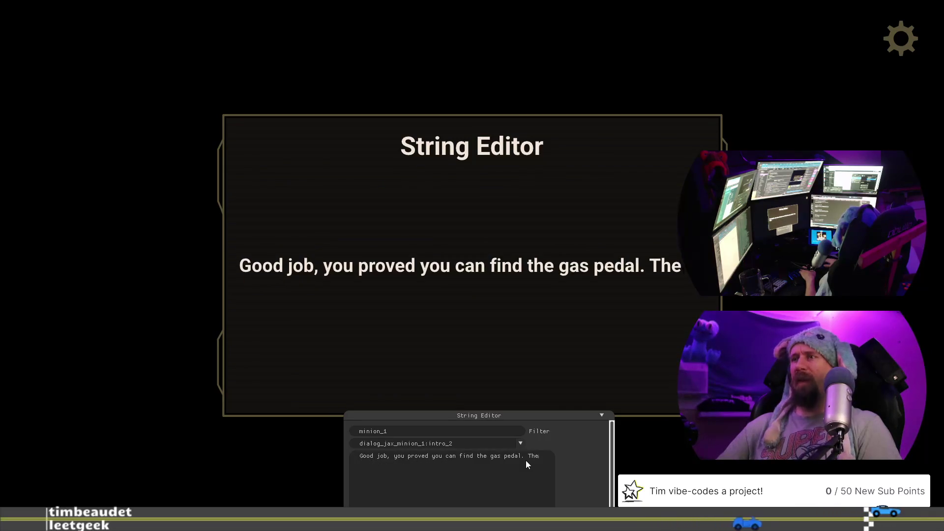
key("BackSpace")
type("with")
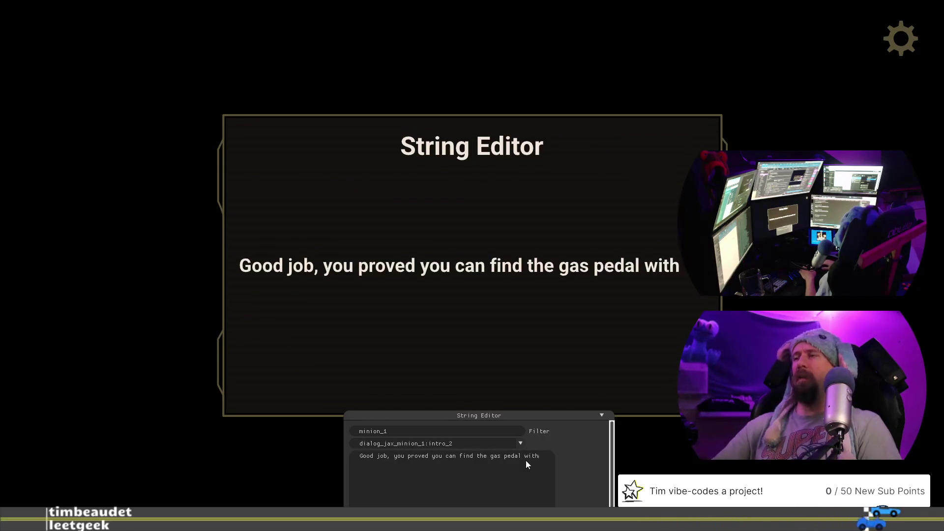
key("Return")
type("help")
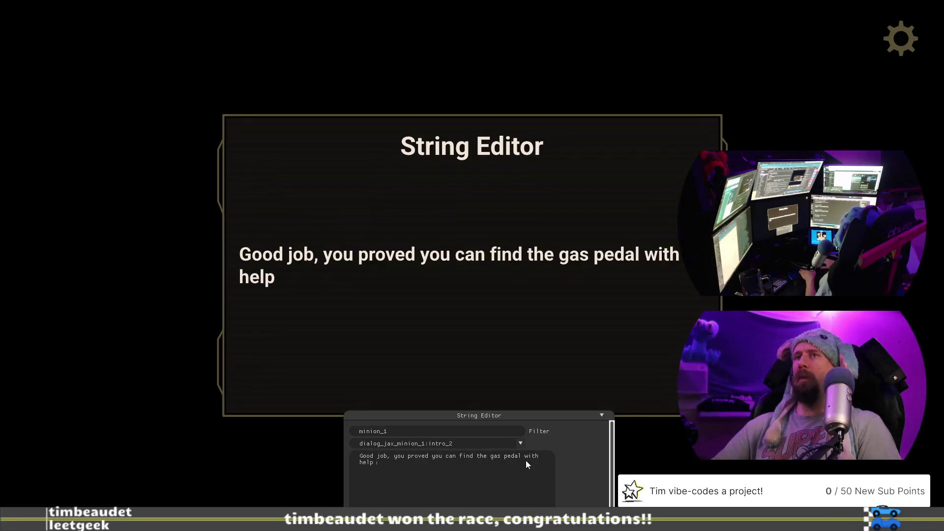
type("from the instructor.")
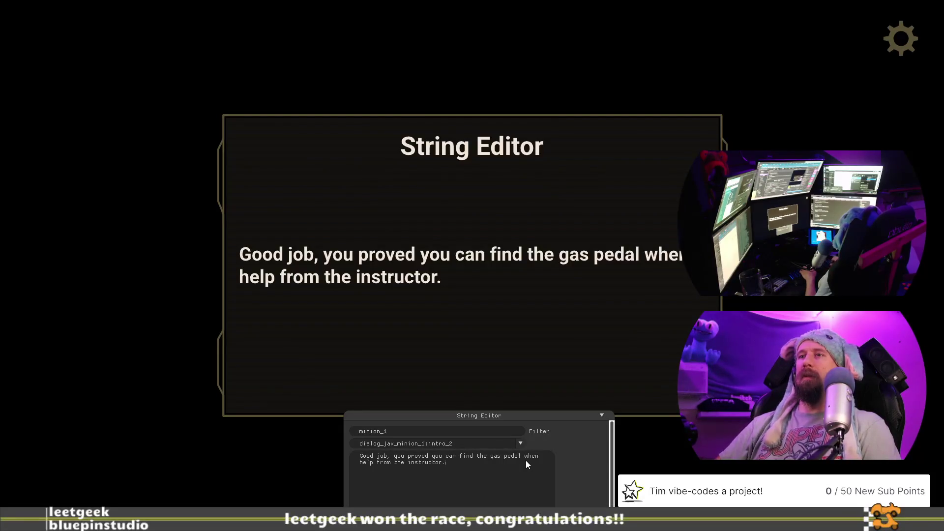
- Reword the ending so the instructor 'points it out', after trying other pedal phrasings
key("BackSpace")
key("BackSpace")
key("BackSpace")
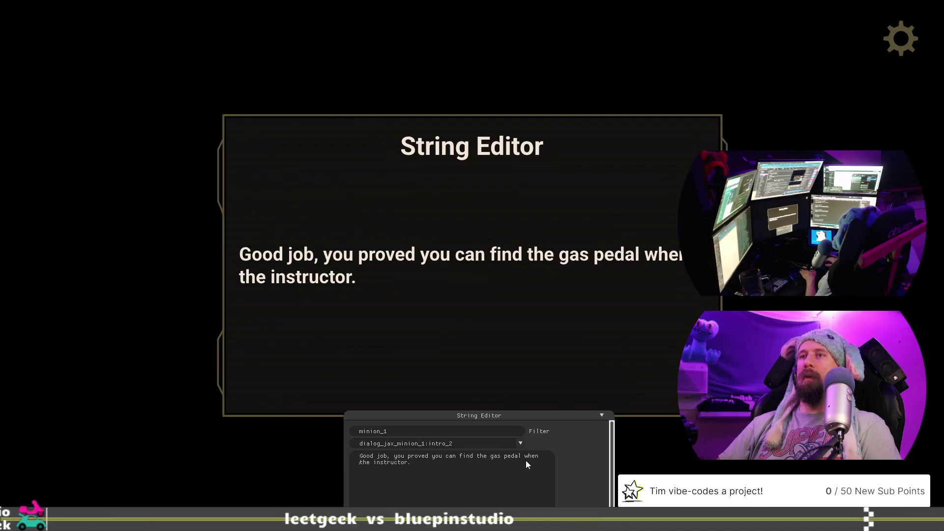
type("points ")
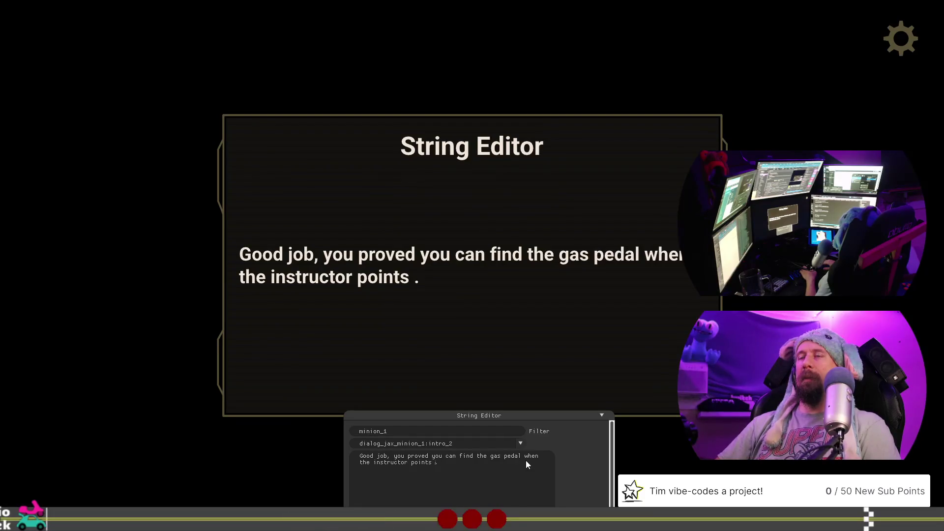
type("a")
type("t the righ")
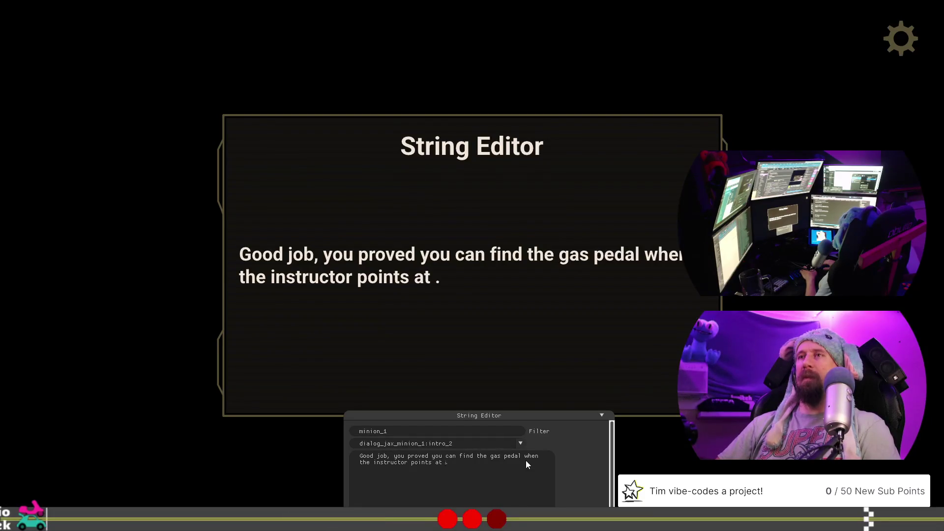
type("t pedal")
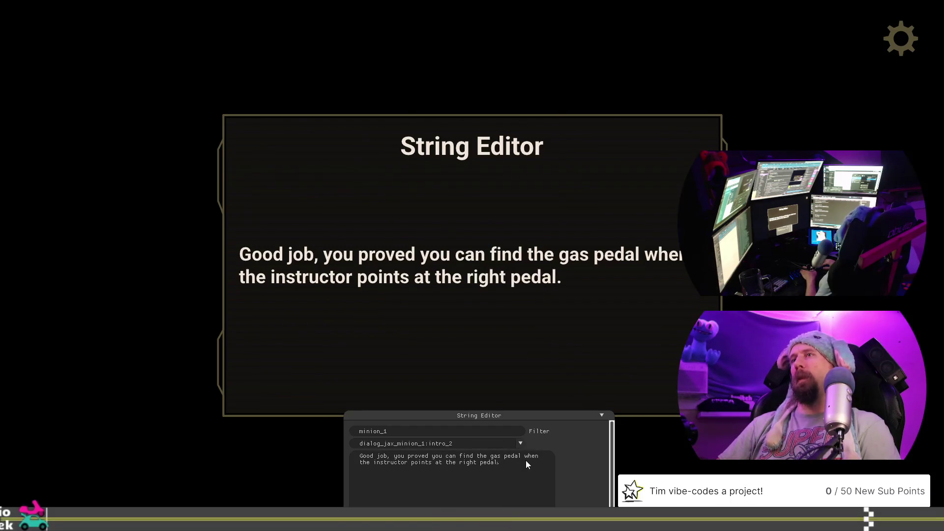
key("BackSpace")
key("BackSpace")
key("BackSpace")
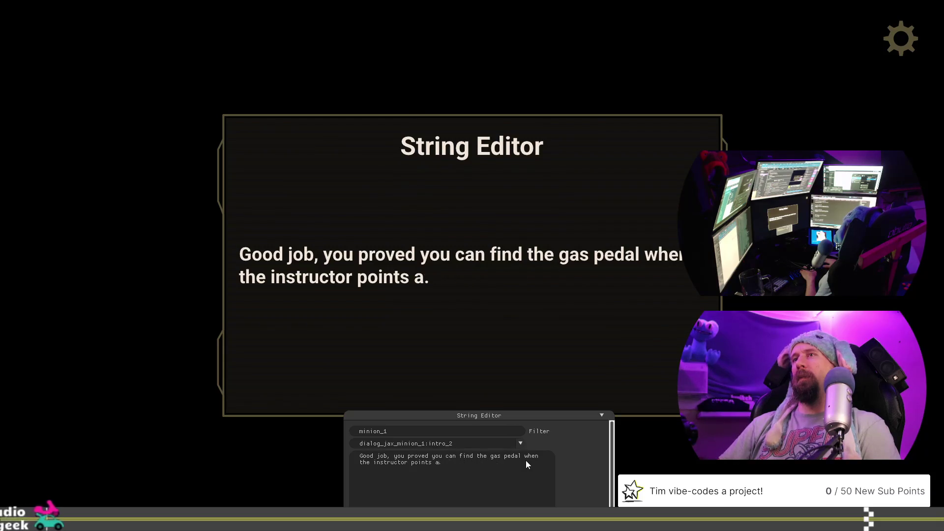
type("to the peda")
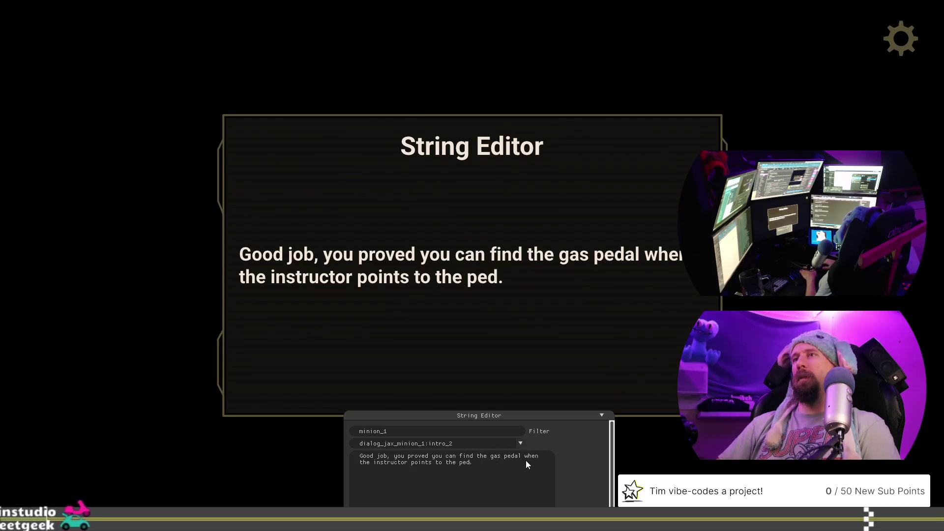
type("l")
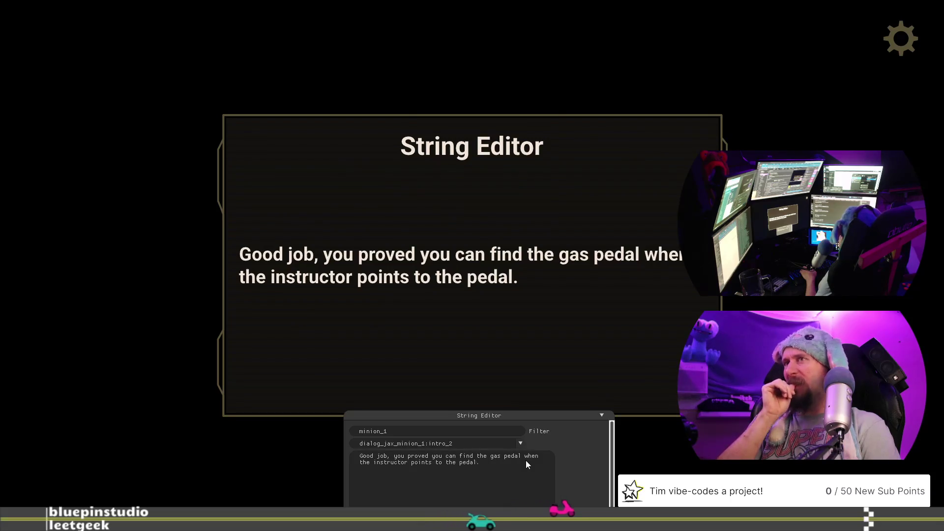
key("BackSpace")
key("BackSpace")
key("BackSpace")
key("BackSpace")
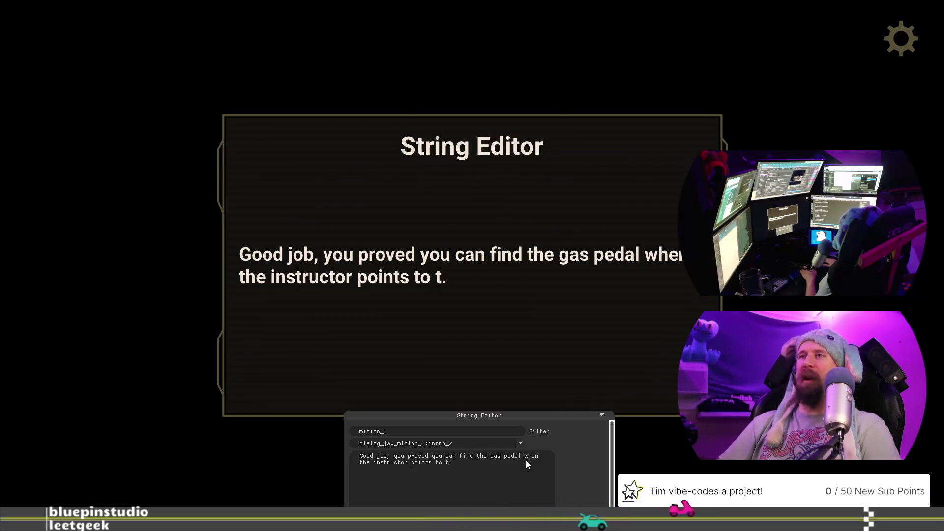
type("at")
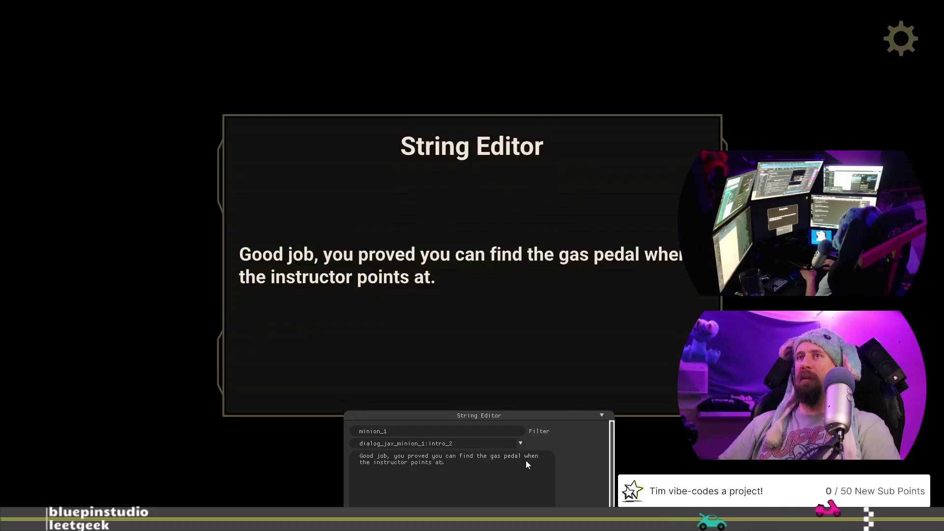
key("BackSpace")
key("BackSpace")
type("it out")
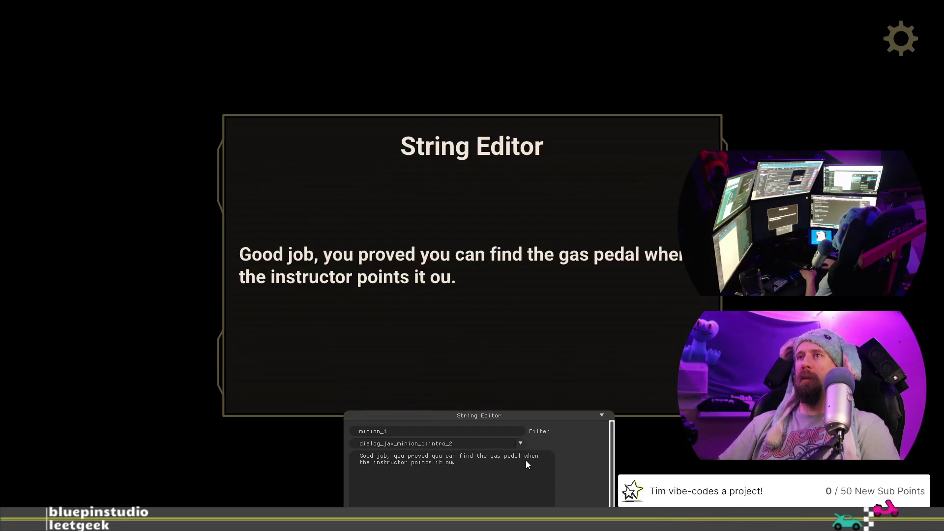
- Add 'Not impressive.' as a separate paragraph below the sentence
key("End")
key("Return")
key("BackSpace")
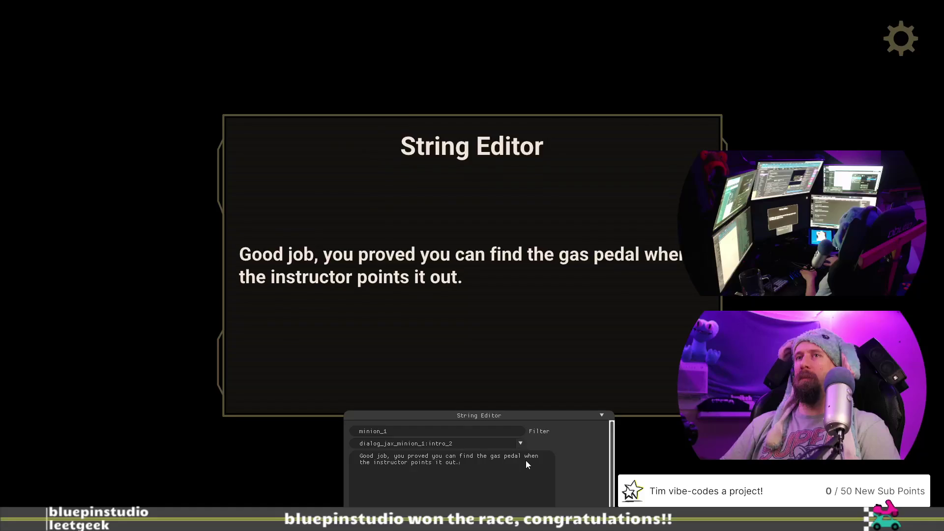
key("Return")
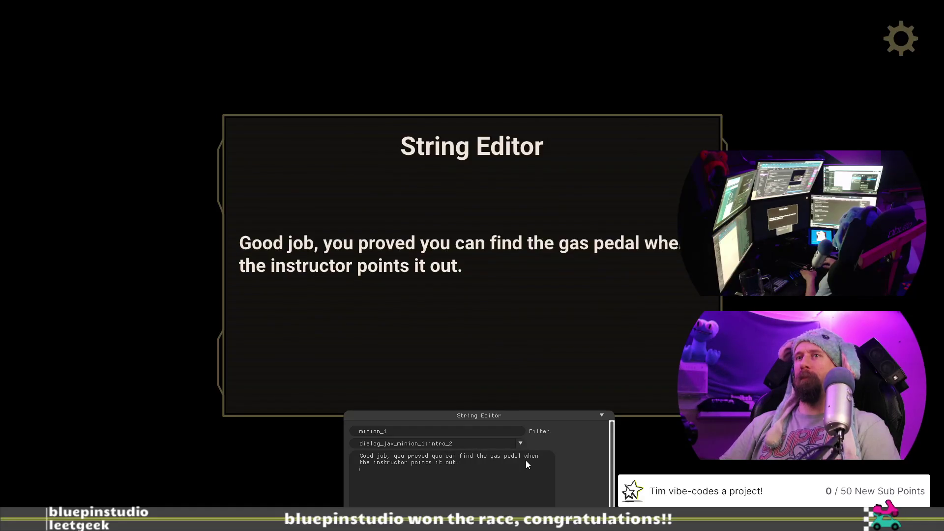
type("Not impress")
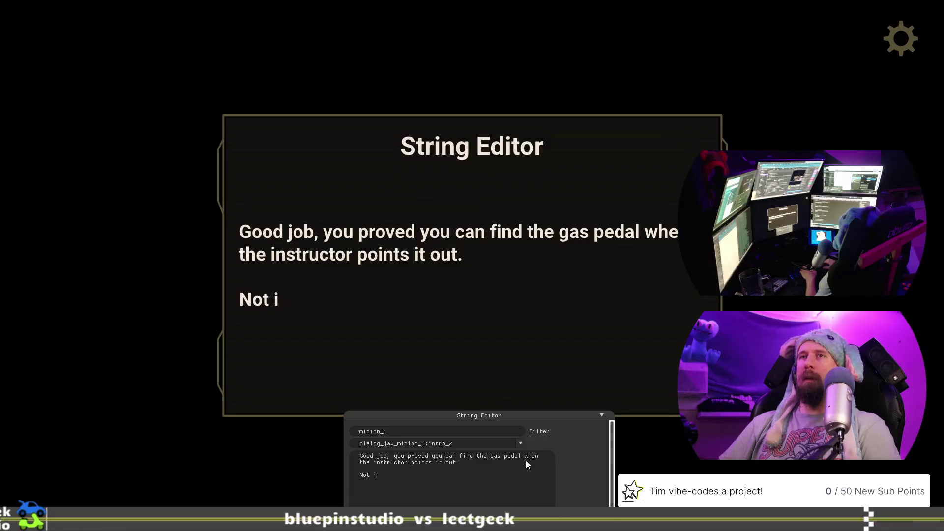
type("ive.")
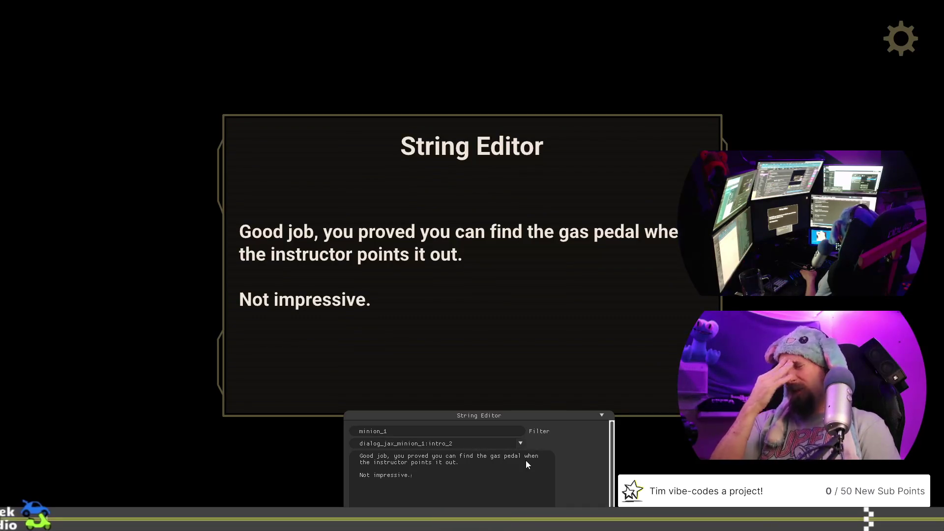
left_click(519, 444)
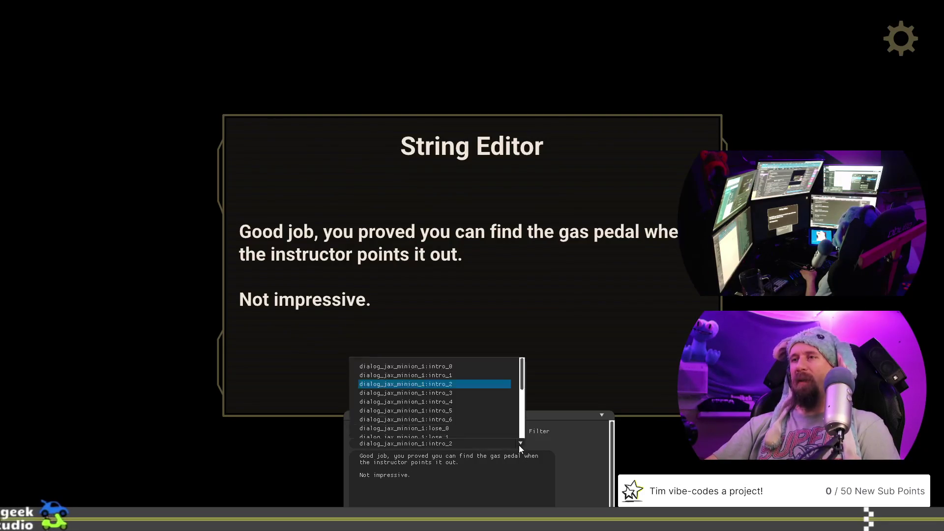
- Switch to intro_1 and move 'You and your followers.' onto its own paragraph
left_click(484, 367)
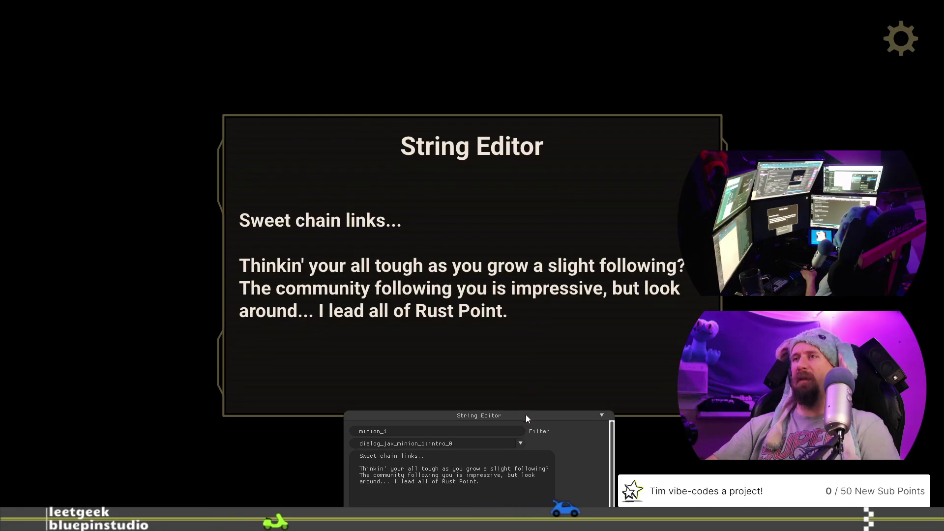
left_click(522, 444)
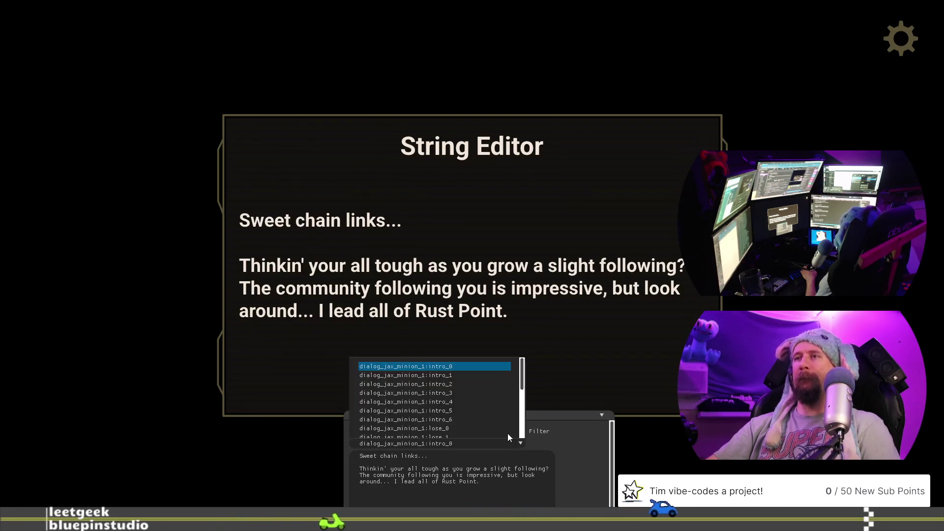
left_click(480, 377)
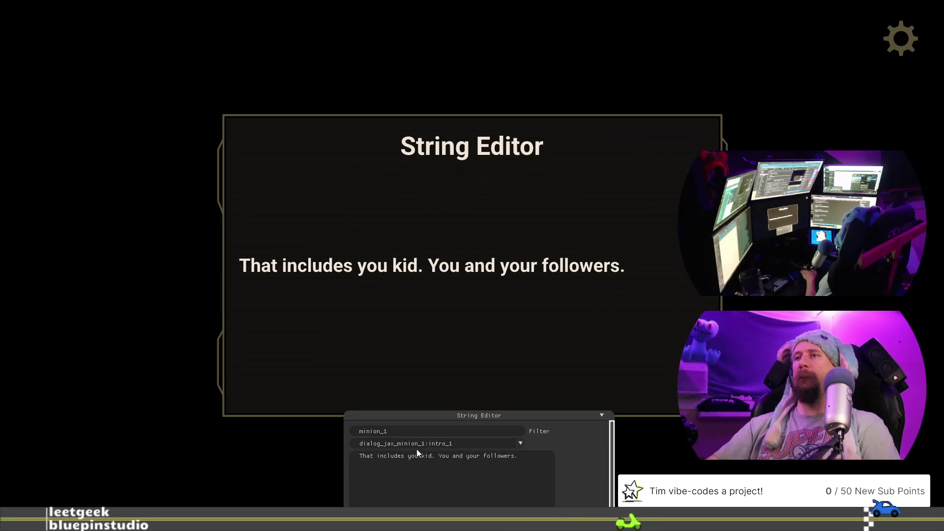
key("BackSpace")
key("Return")
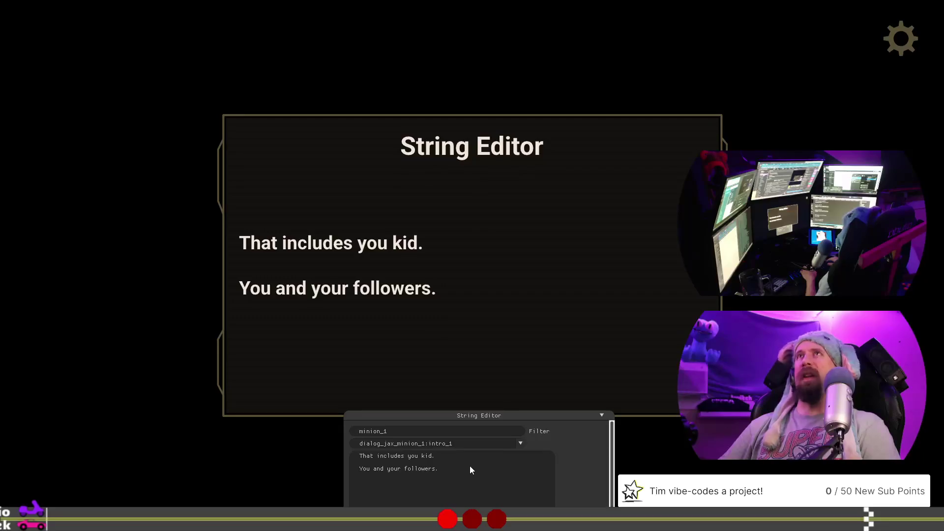
- Remove the blank line so both intro_1 sentences share one line again
key("BackSpace")
key("BackSpace")
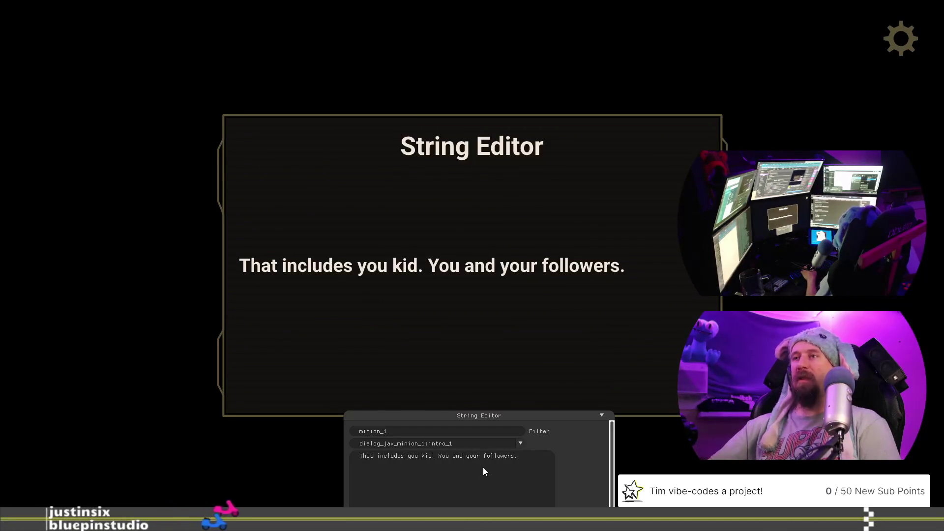
left_click(522, 445)
- Return to the intro_2 line, then switch to the rusty_racer_design_doc in Google Docs
left_click(484, 367)
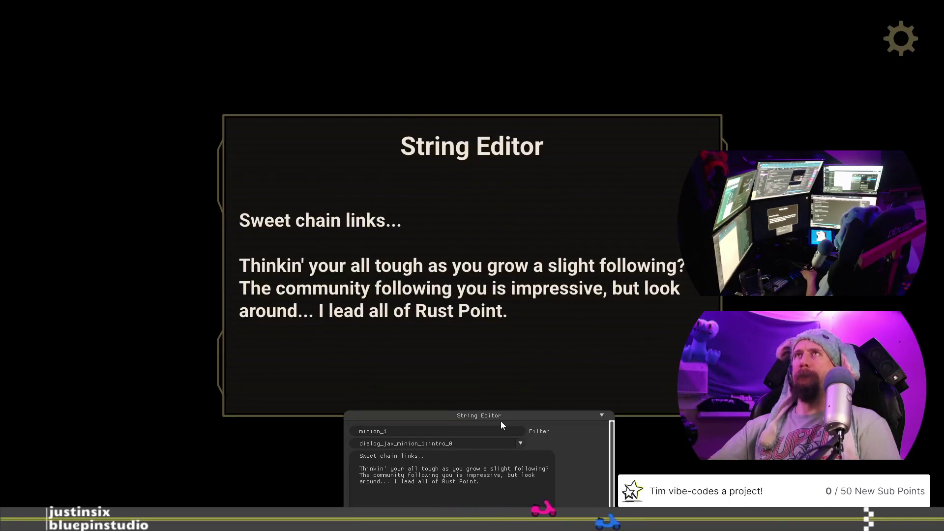
left_click(524, 444)
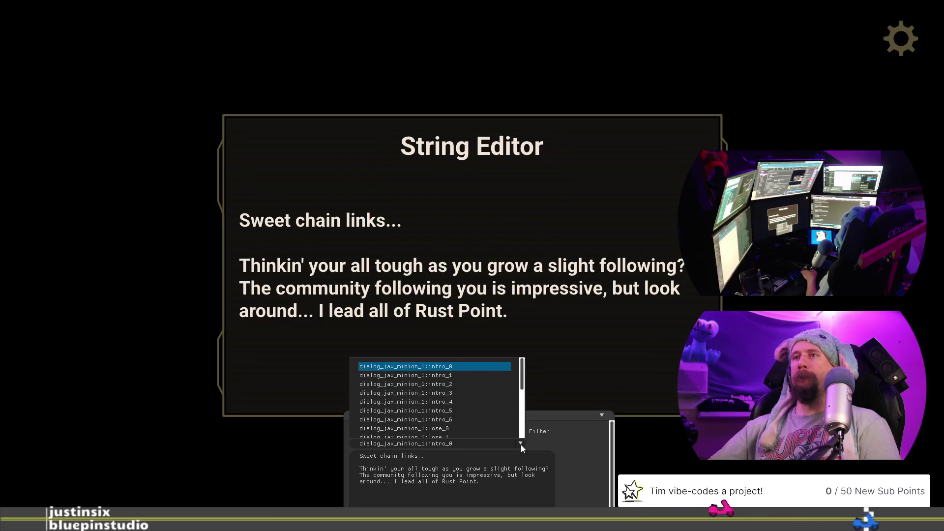
left_click(492, 387)
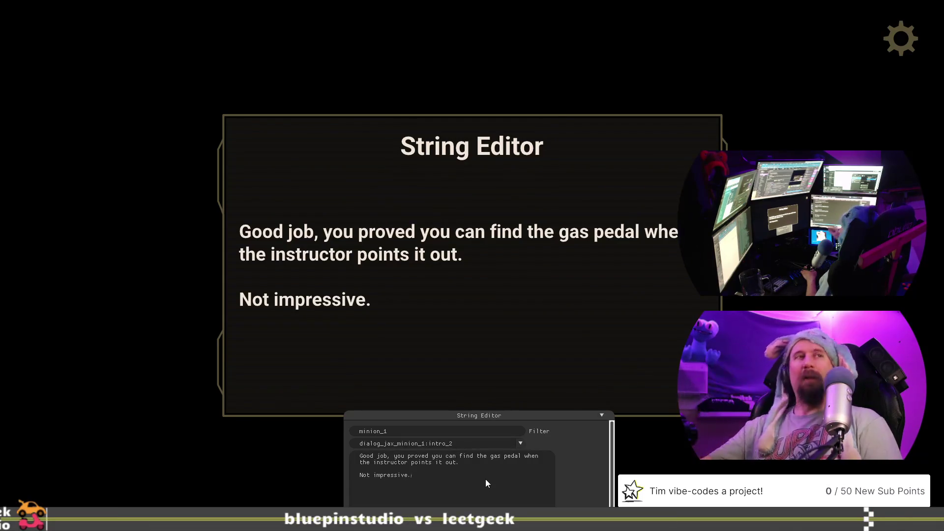
key("alt+Tab")
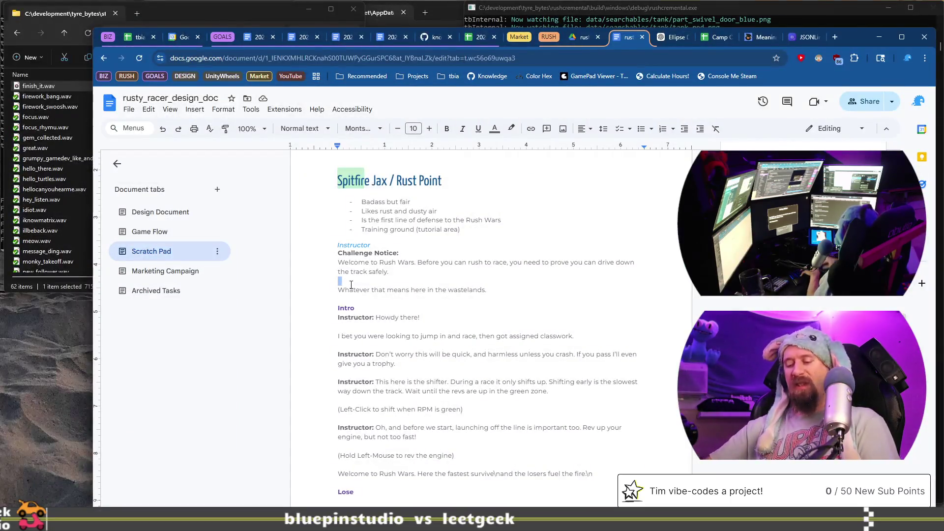
- Open Thesaurus.com in a new browser tab
key("ctrl+t")
type("thesaurus")
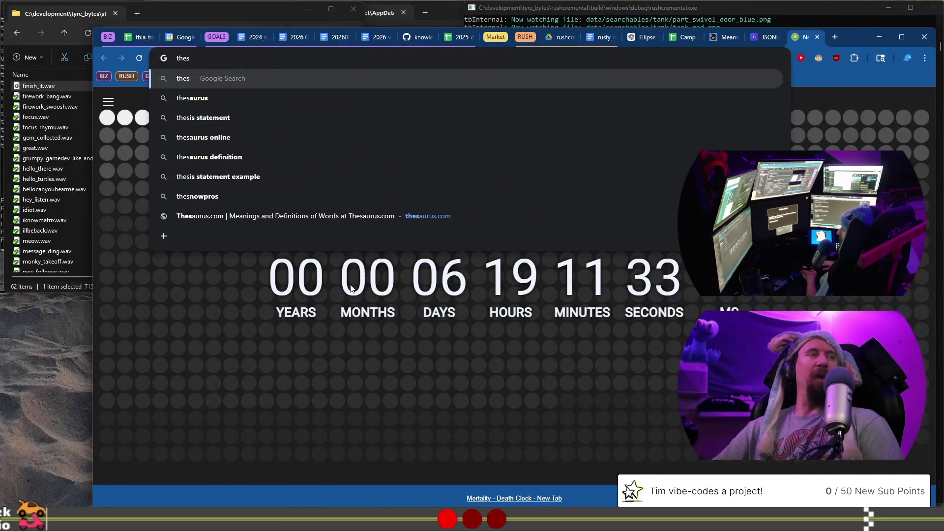
key("Down")
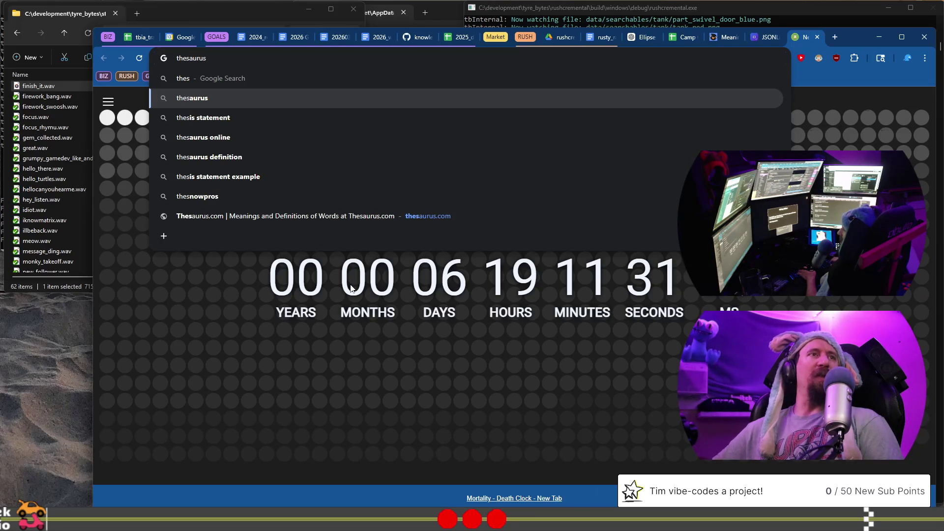
key("Down")
key("Down")
key("Down")
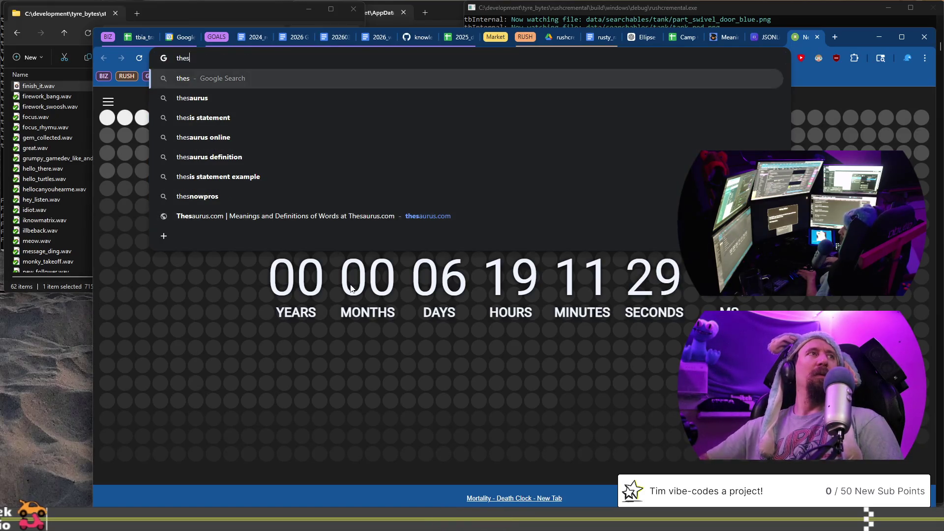
left_click(495, 216)
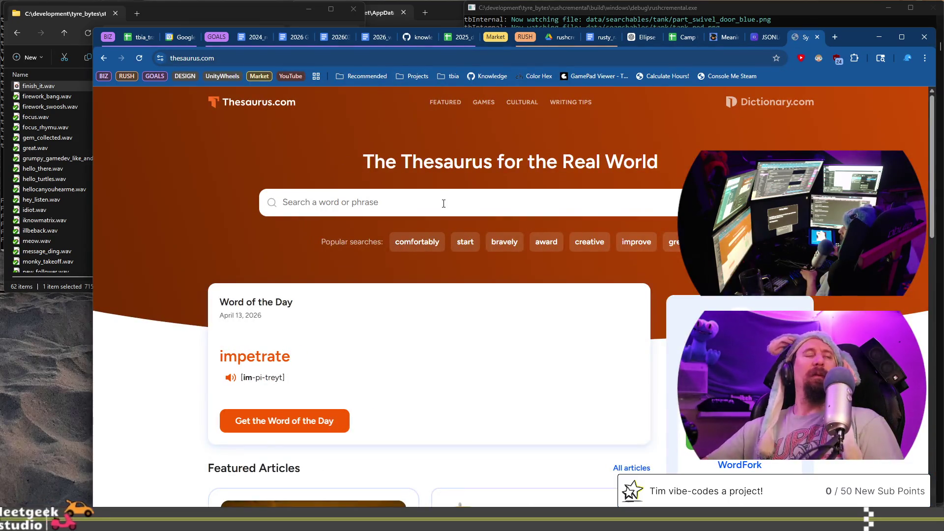
- Look up 'impressive', browse its synonyms and antonyms, then return to the game's intro_3 string
type("iomp")
key("BackSpace")
key("BackSpace")
key("BackSpace")
type("mpr")
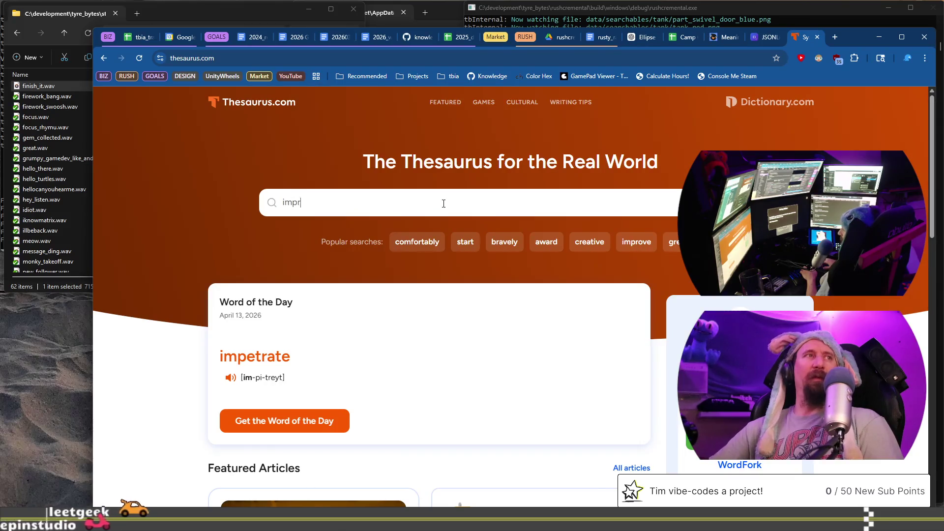
type("essive")
key("Return")
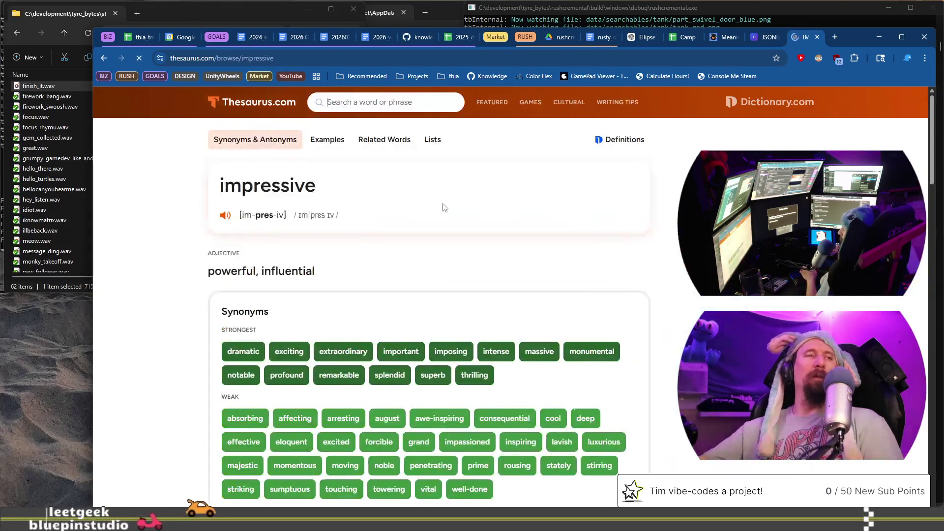
scroll(442, 211, "down", 2)
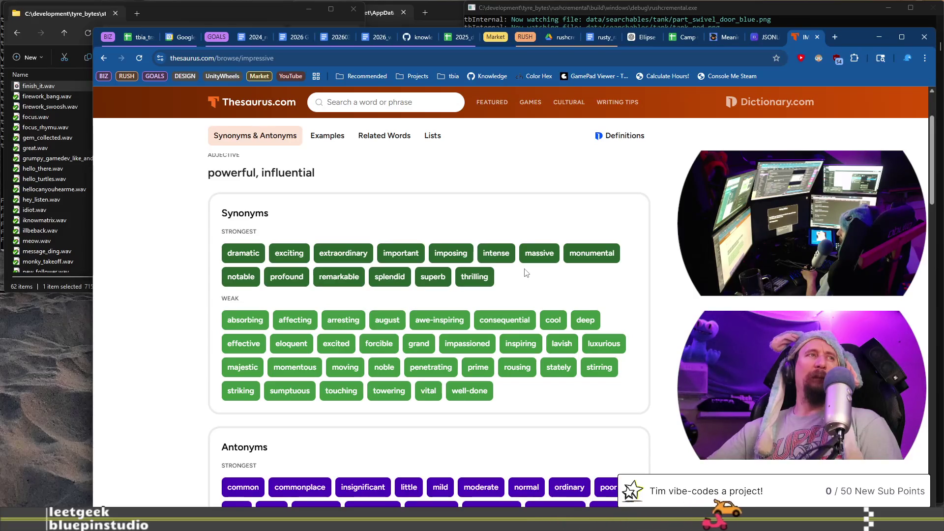
scroll(458, 270, "down", 2)
scroll(457, 271, "down", 1)
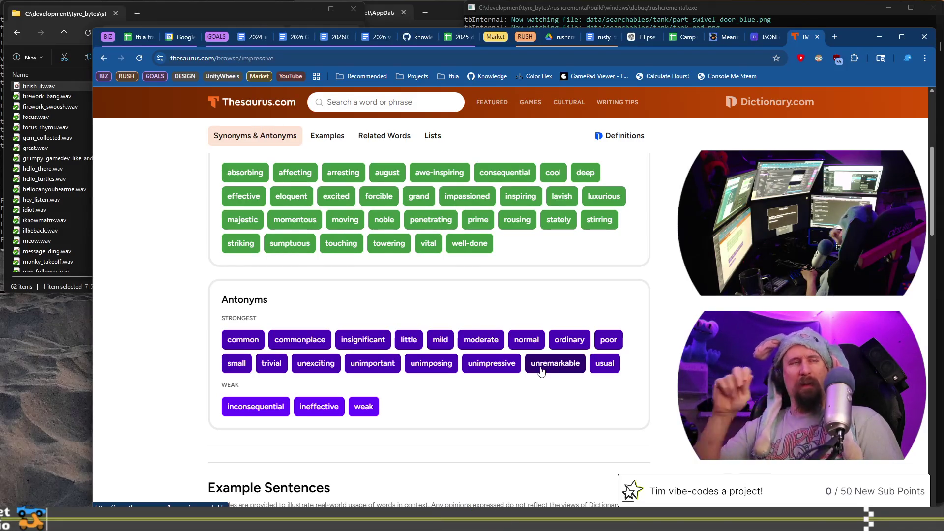
scroll(541, 371, "up", 1)
scroll(541, 371, "up", 1)
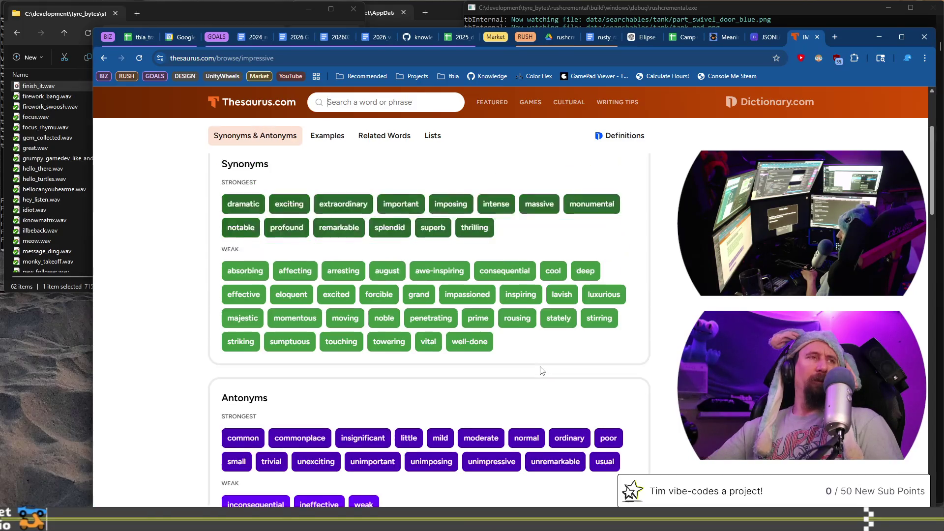
scroll(541, 371, "up", 1)
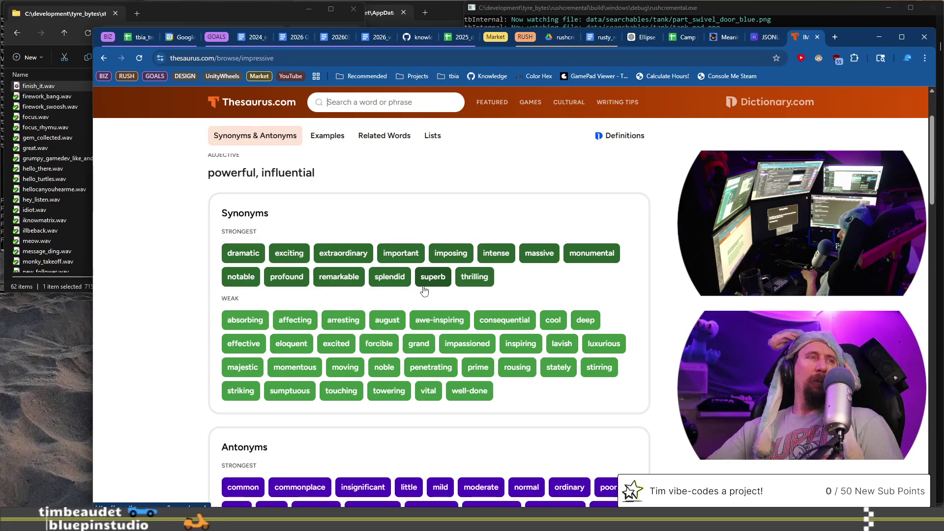
key("alt+Tab")
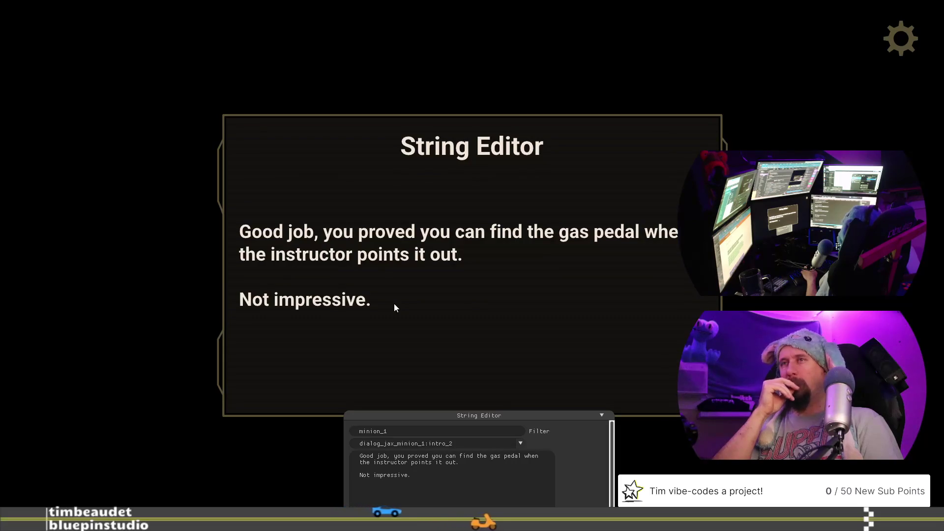
left_click(394, 304)
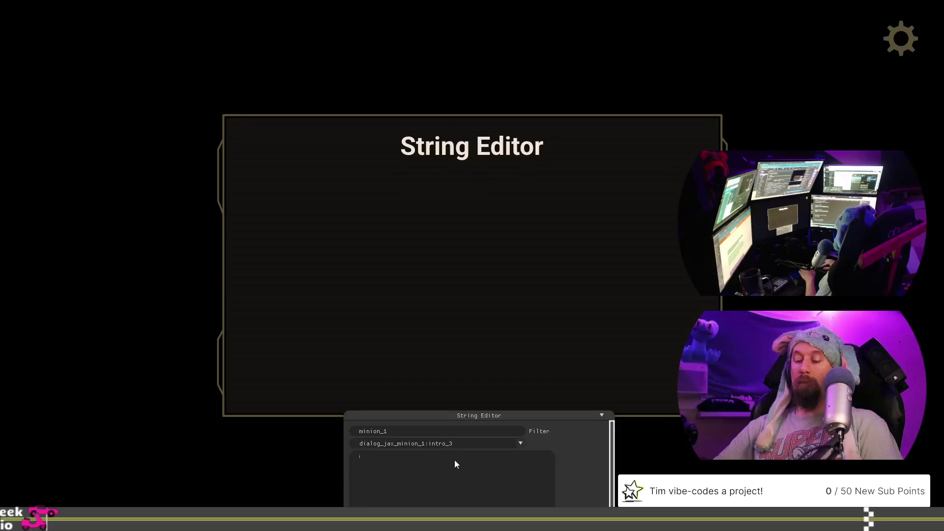
- Draft the intro_3 opening 'Though Rush Wars is', revising the verb, then add 'you have your'
type("T")
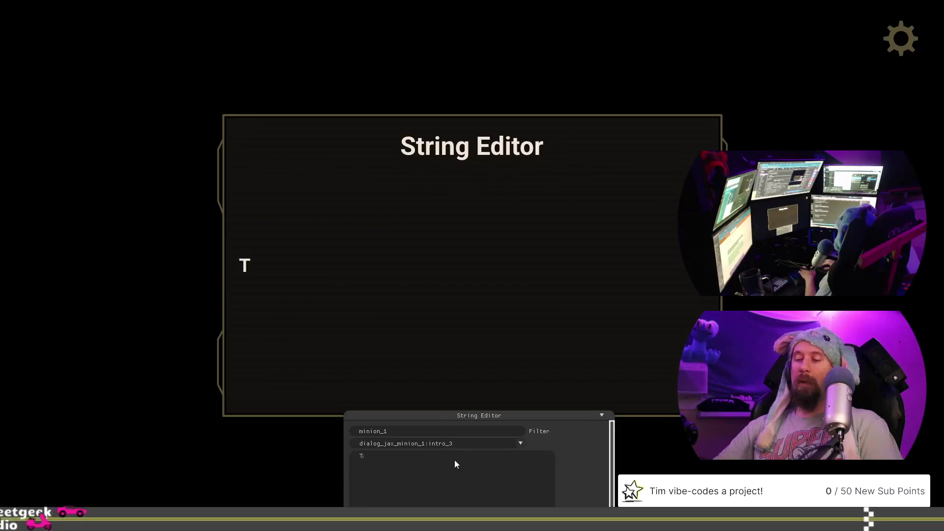
type("hough Rus")
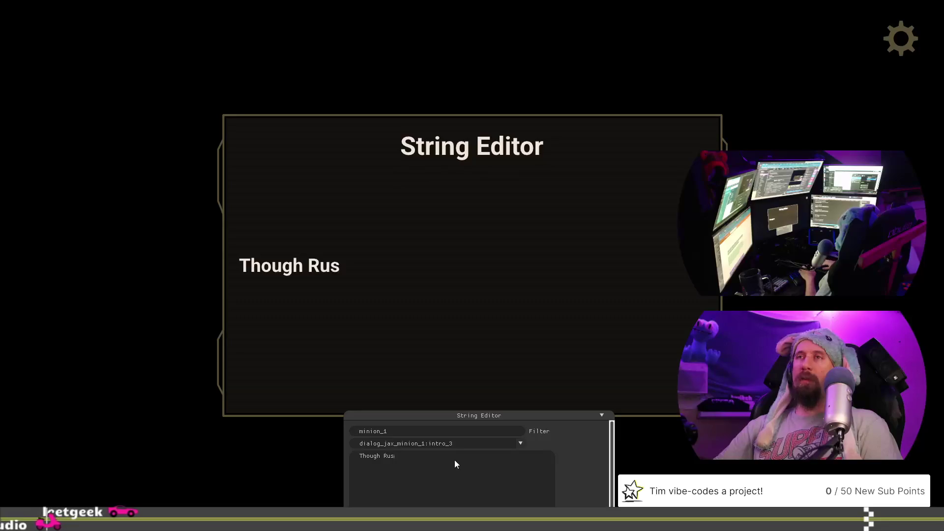
type("h Wars ")
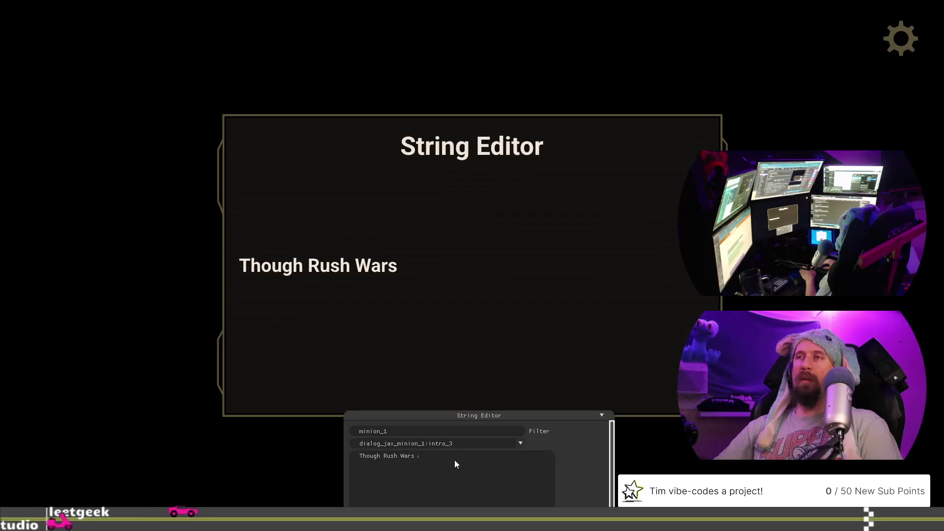
type("had")
key("BackSpace")
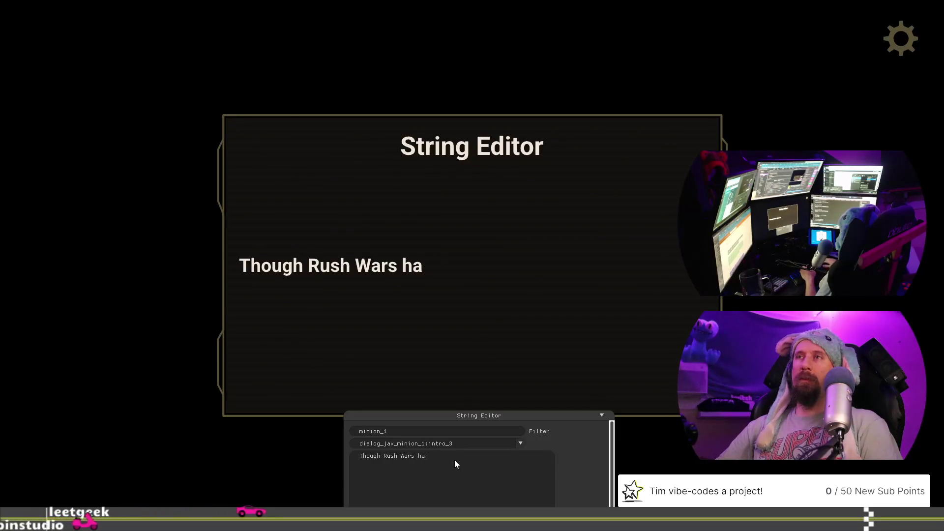
key("BackSpace")
type("olds")
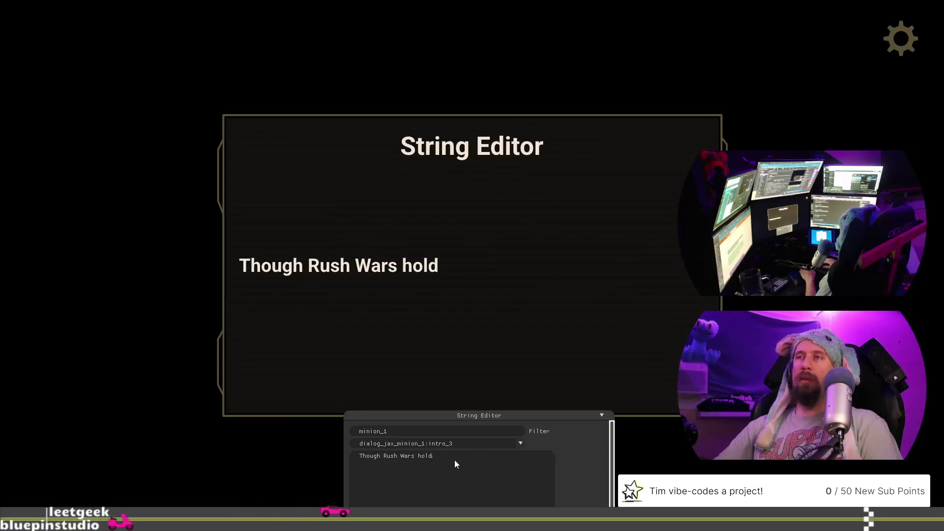
key("BackSpace")
key("BackSpace")
key("BackSpace")
key("BackSpace")
type("is")
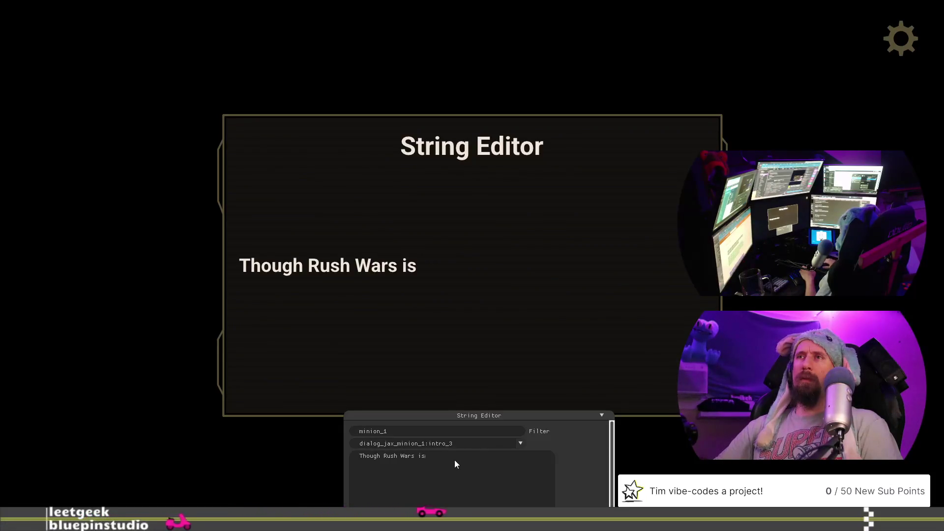
type(" dear")
key("BackSpace")
key("BackSpace")
key("BackSpace")
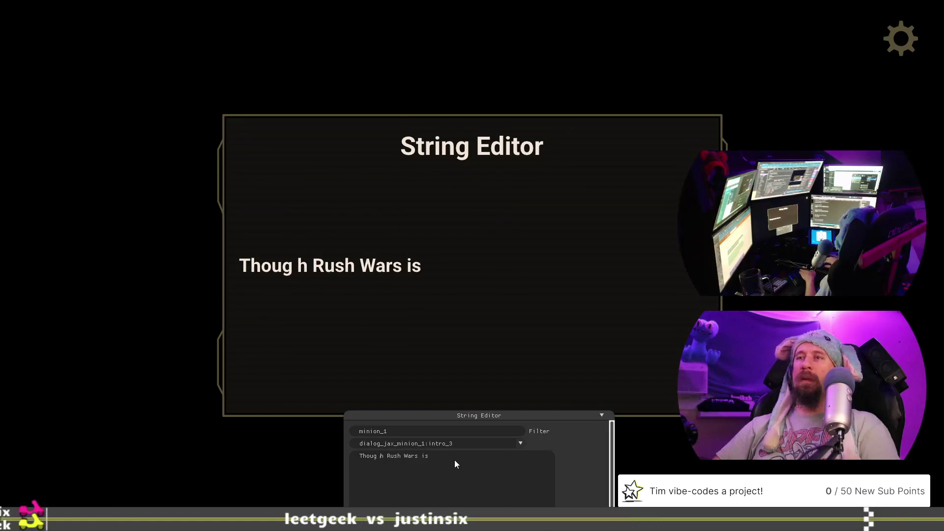
type("you ")
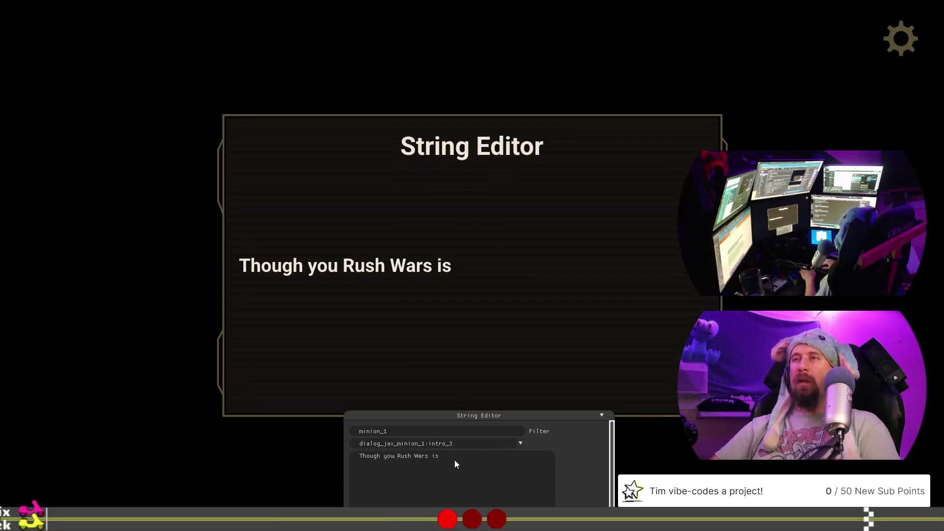
type("have your")
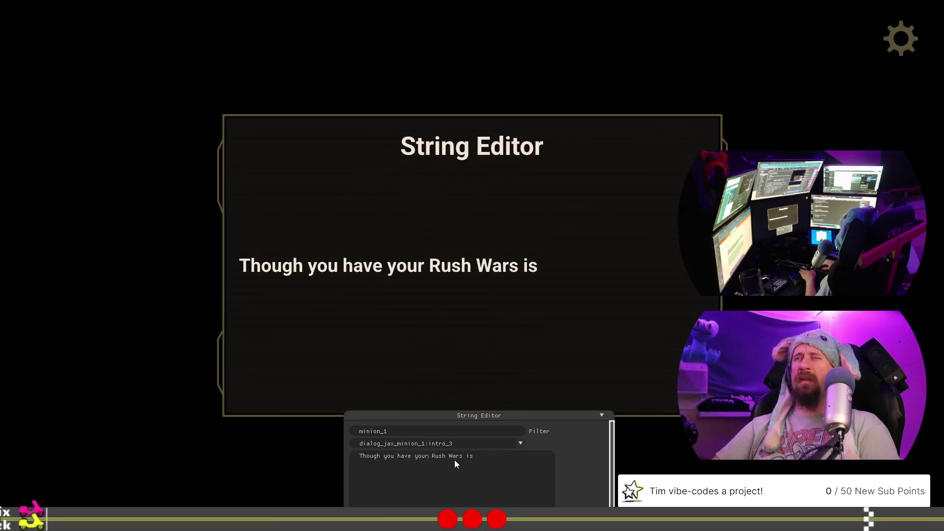
- Extend the sentence to '…you have rights, and Rush Wars is the place to settle them.'
key("BackSpace")
key("BackSpace")
key("BackSpace")
type("rights, and")
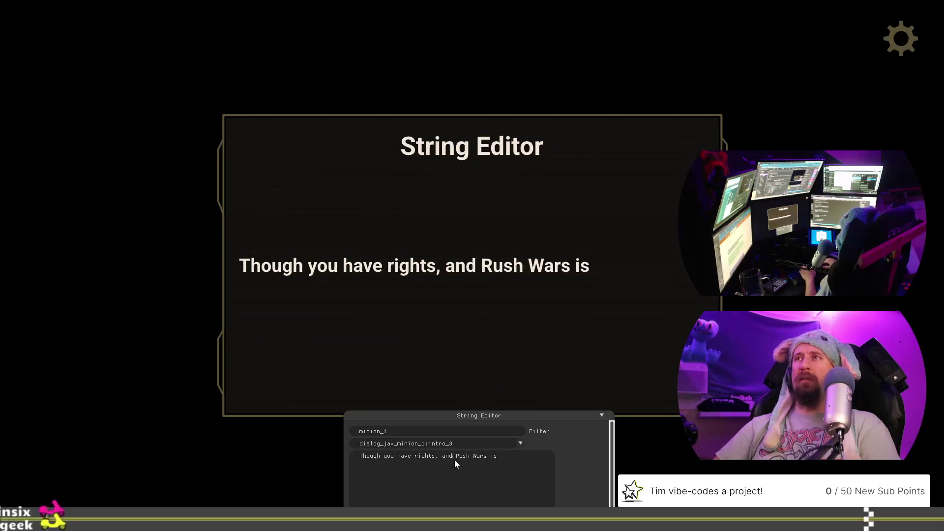
key("End")
type("the")
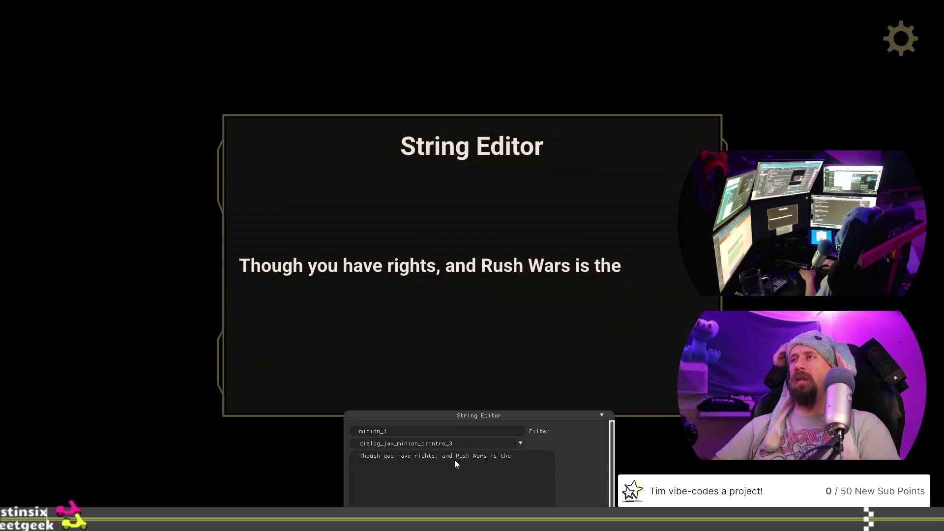
type(" pla")
key("BackSpace")
type("lace")
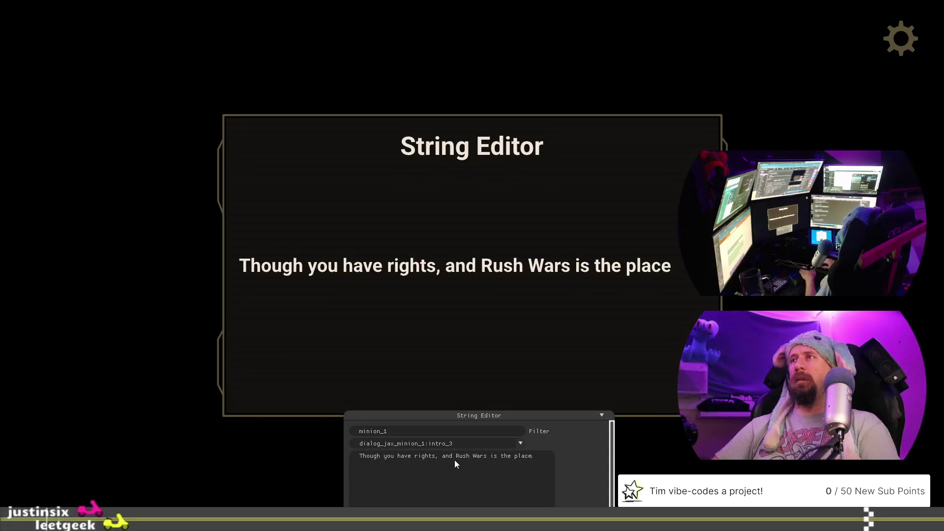
type(" to settle them")
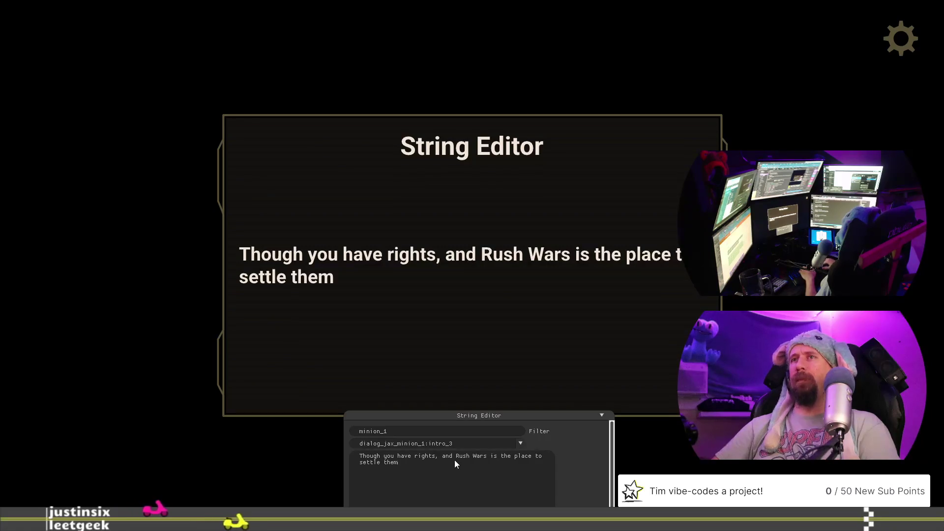
type(".")
- Replace the opening word 'Though' with 'Still,'
key("ctrl+Home")
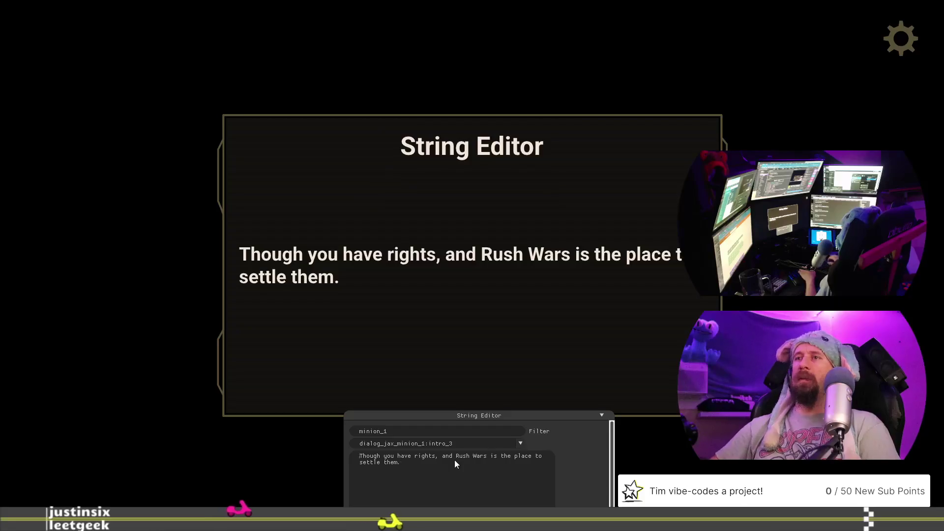
key("ctrl+Right")
key("BackSpace")
key("BackSpace")
key("BackSpace")
key("BackSpace")
key("BackSpace")
key("BackSpace")
type("Still,")
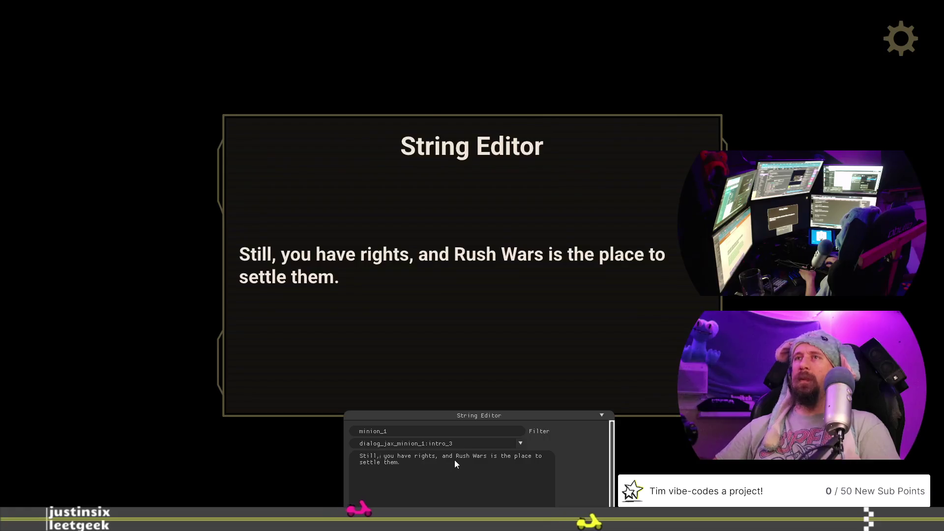
type("'ve")
key("BackSpace")
key("BackSpace")
key("BackSpace")
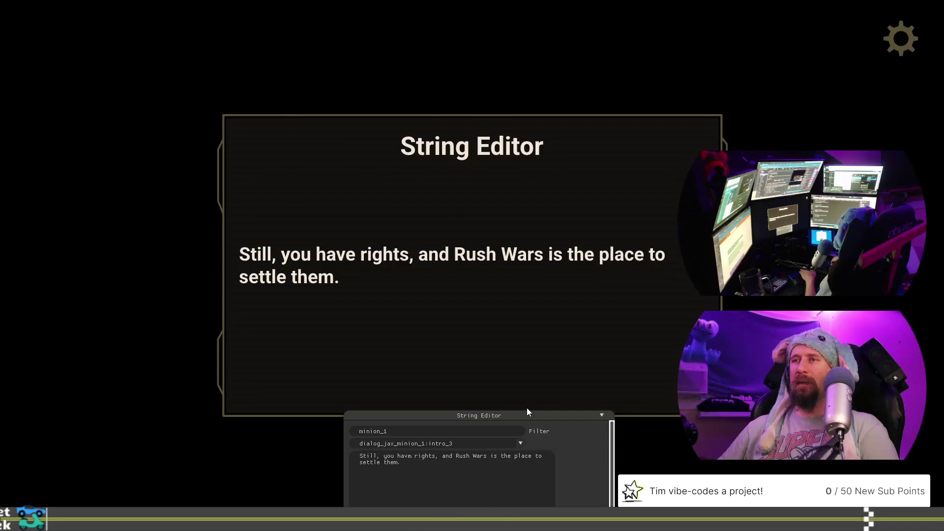
left_click(522, 445)
left_click(490, 386)
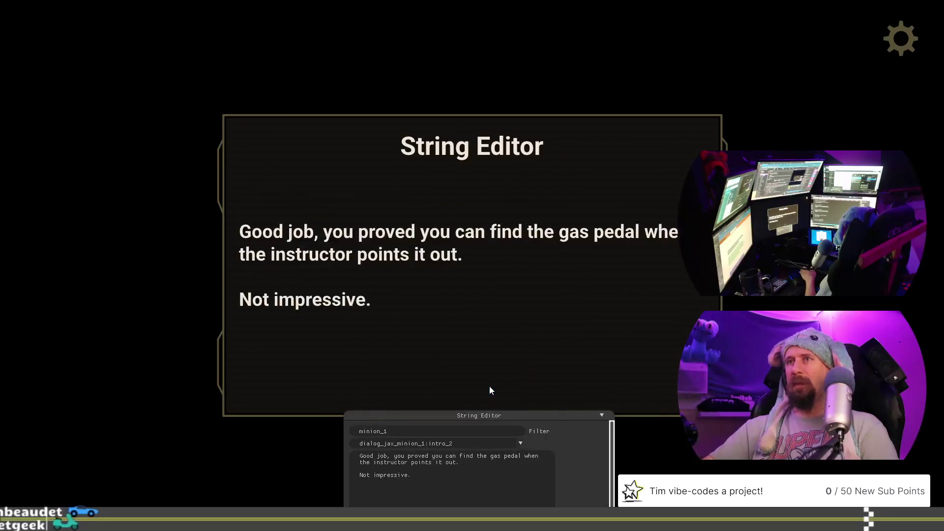
left_click(521, 443)
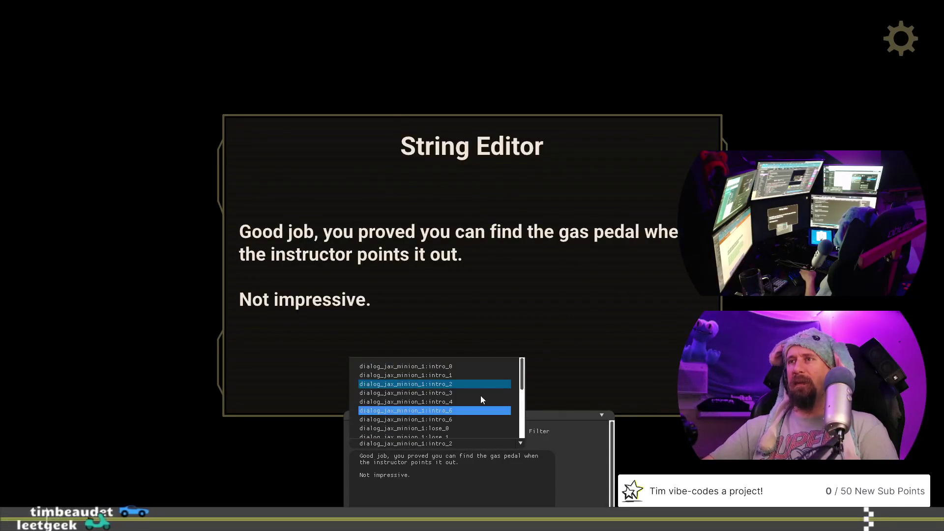
left_click(479, 392)
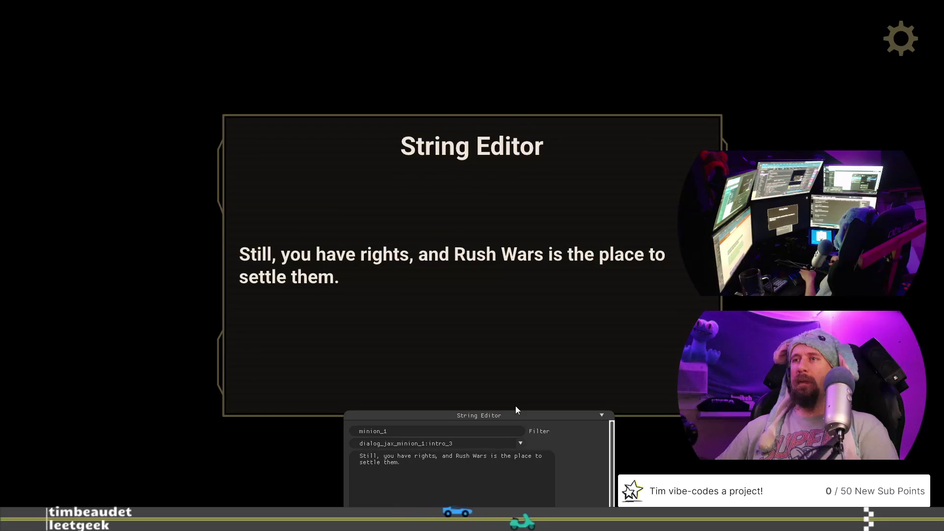
- Insert 'reputation gives you certain rights' after 'Still,' and drop 'your'
key("BackSpace")
key("BackSpace")
key("BackSpace")
key("BackSpace")
key("BackSpace")
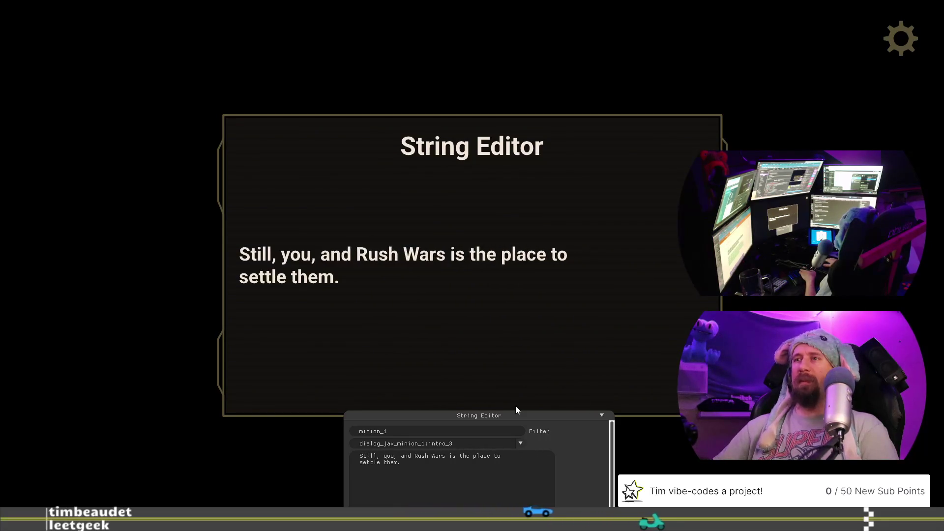
type("r")
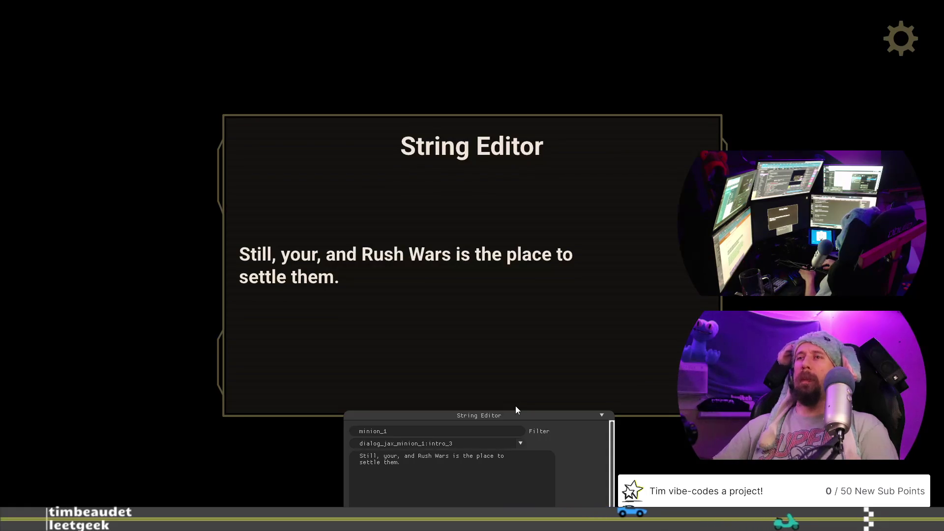
type(" re")
type("putation")
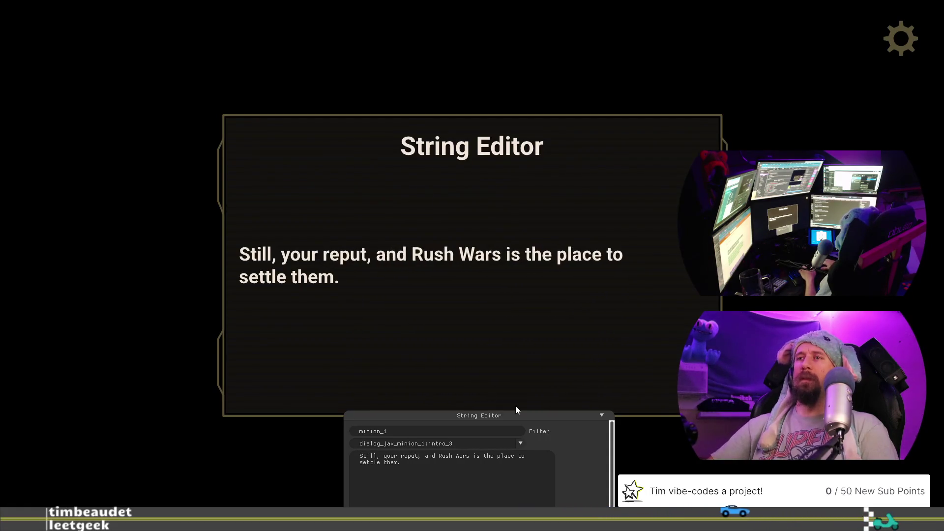
type(" gives you")
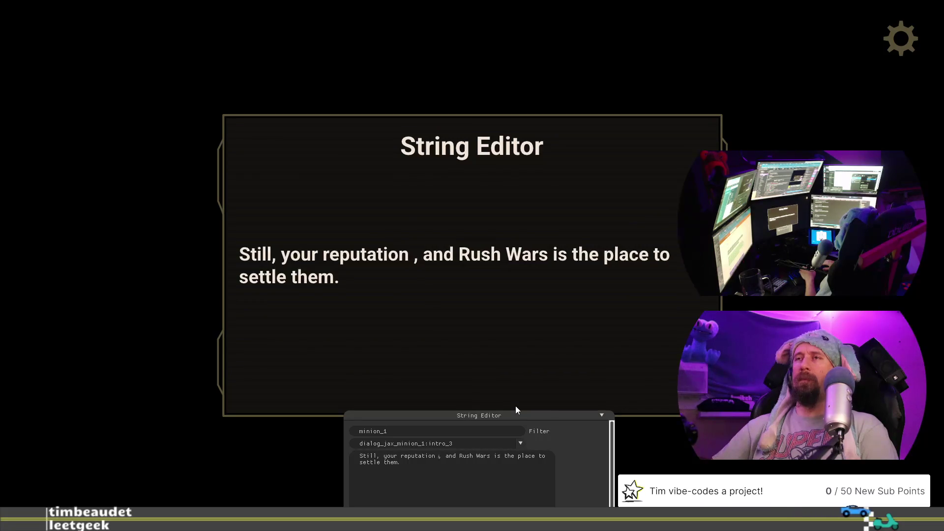
type(" cert")
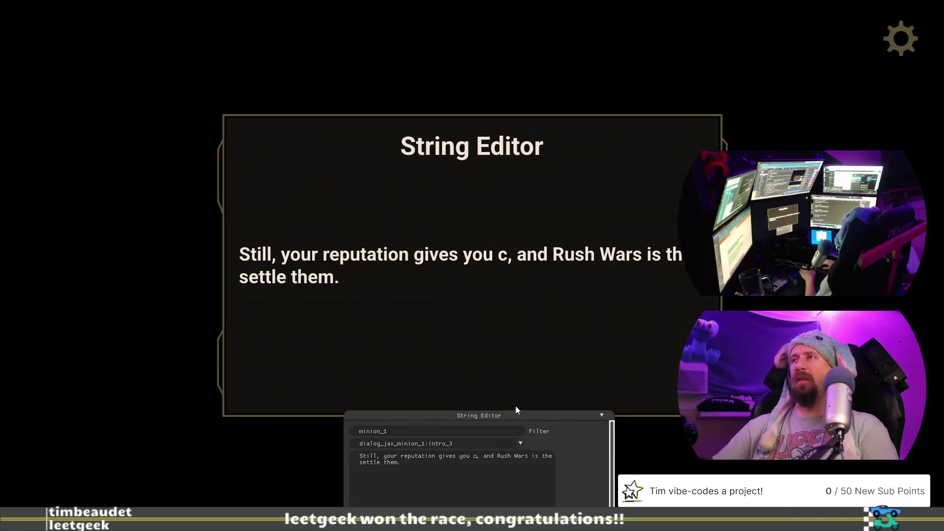
type("ain rights")
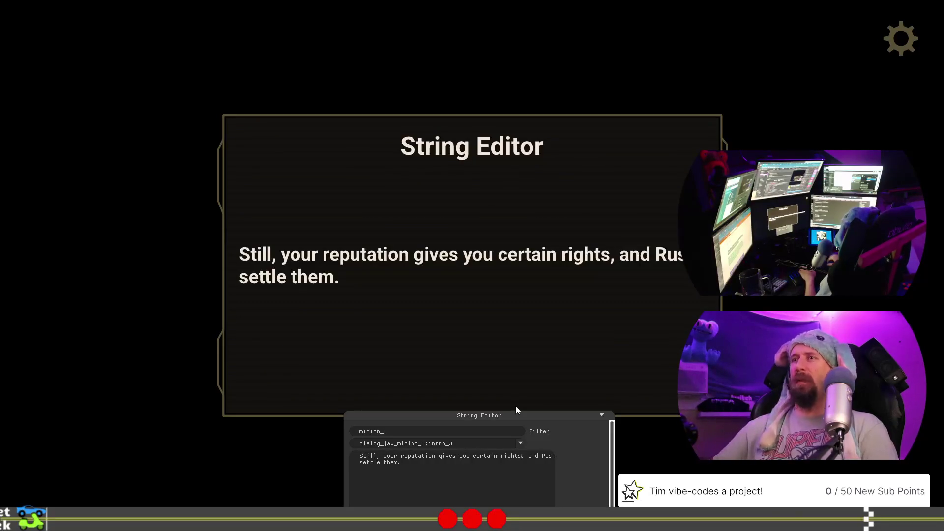
key("BackSpace")
key("BackSpace")
key("BackSpace")
key("End")
type("Wars")
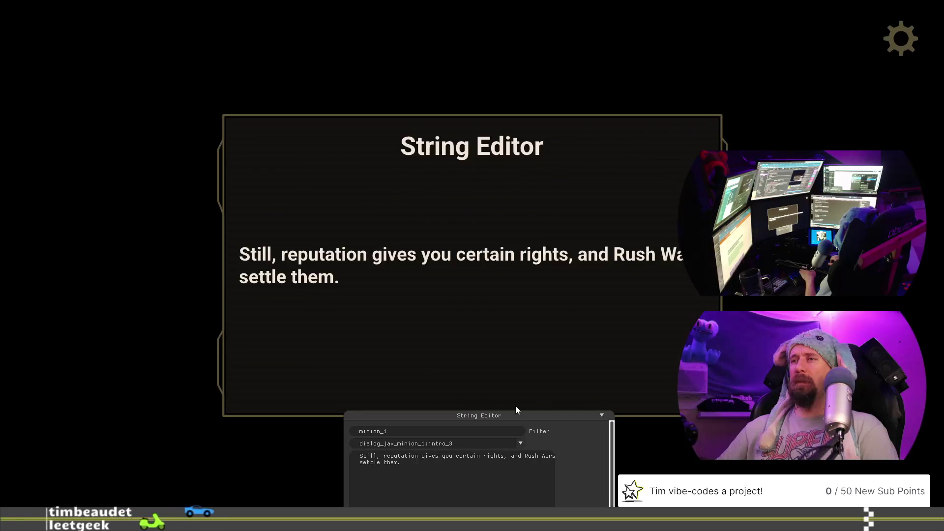
- Clean up stray letters after 'gives you' and the double space before 'certain'
key("ctrl+v")
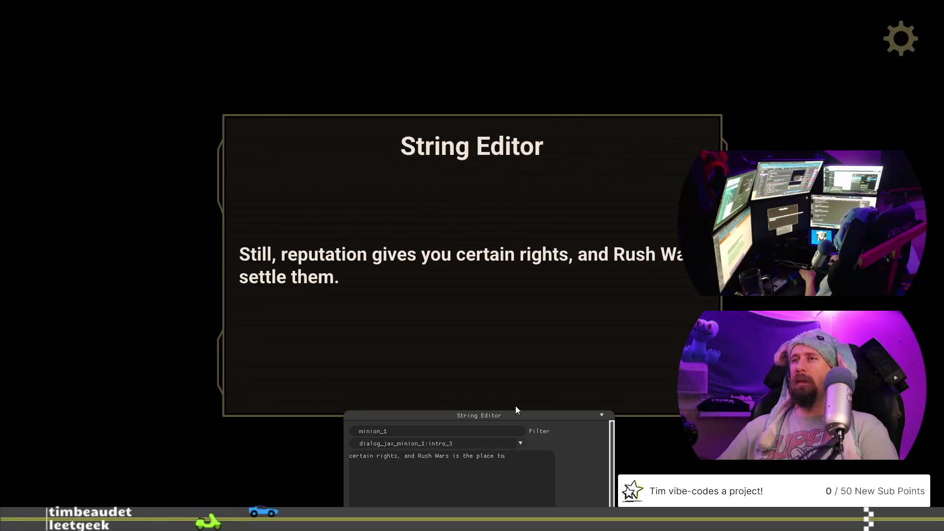
key("Escape")
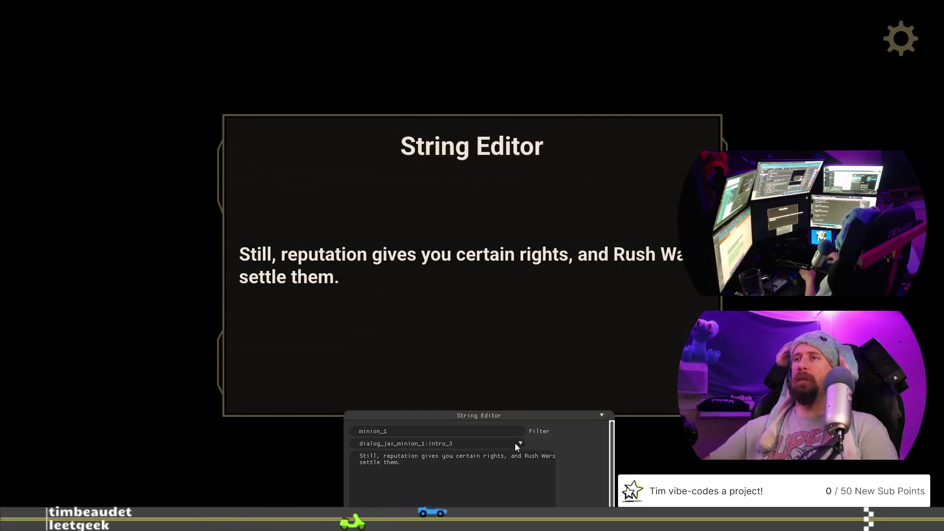
type("th")
key("BackSpace")
key("BackSpace")
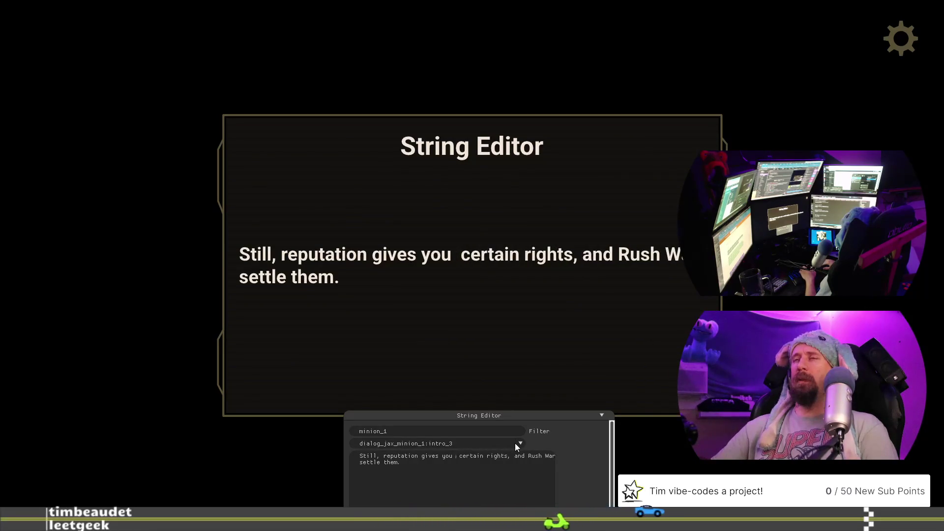
key("BackSpace")
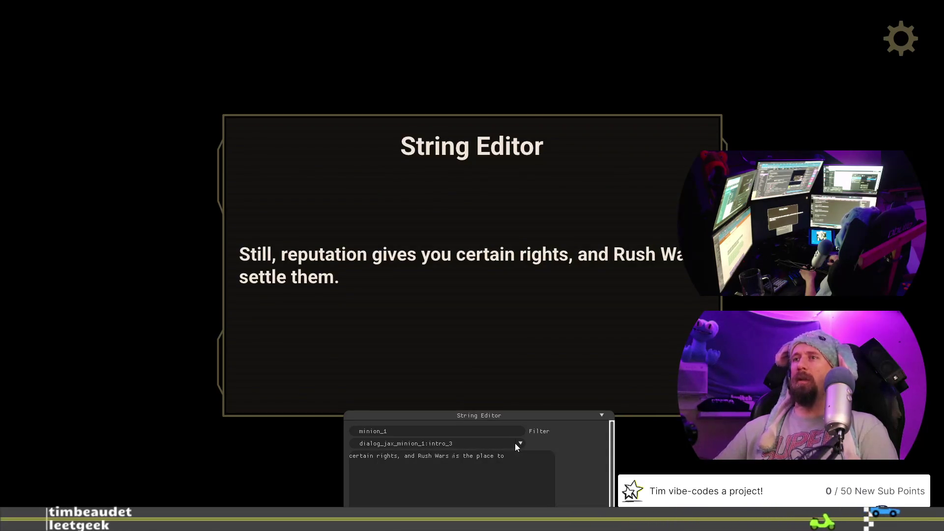
- Delete 'settle them' from the end of the intro_3 sentence
key("ctrl+Left")
key("ctrl+Left")
key("ctrl+Left")
key("Return")
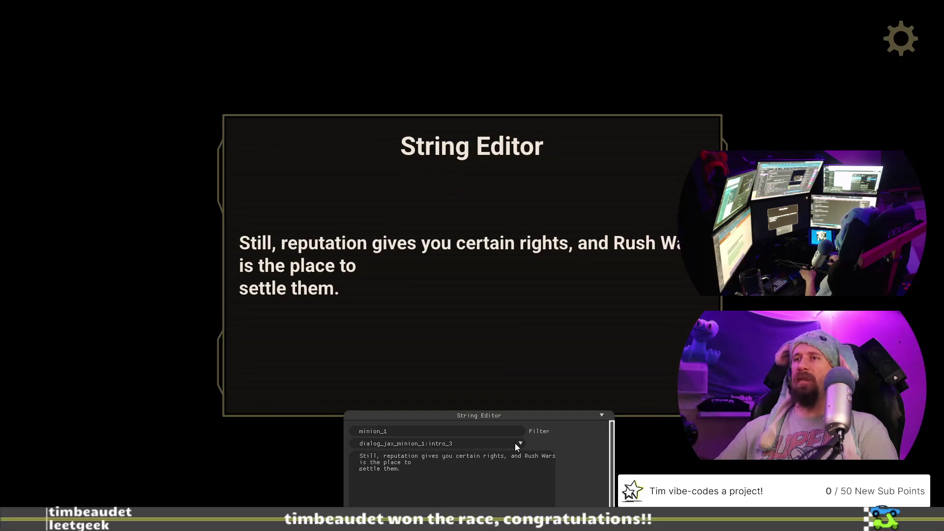
key("End")
key("Left")
key("BackSpace")
key("BackSpace")
key("BackSpace")
type("a")
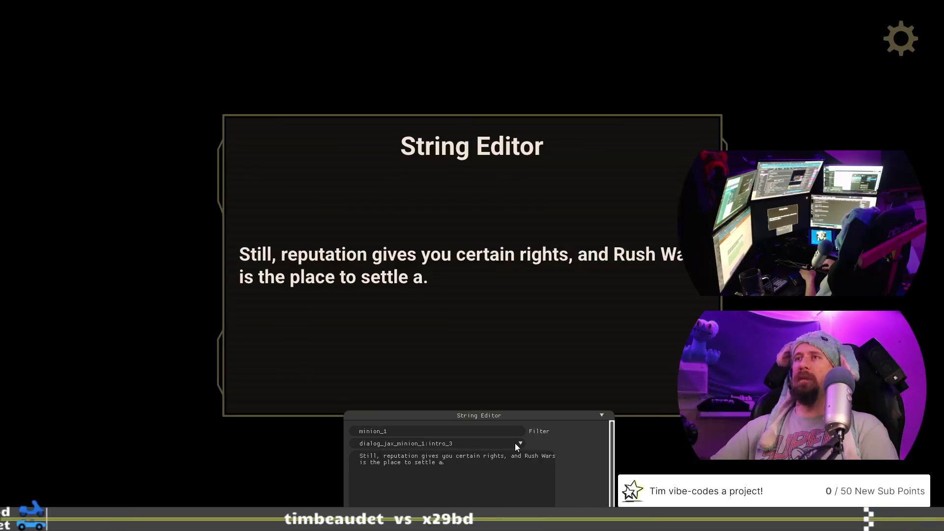
key("BackSpace")
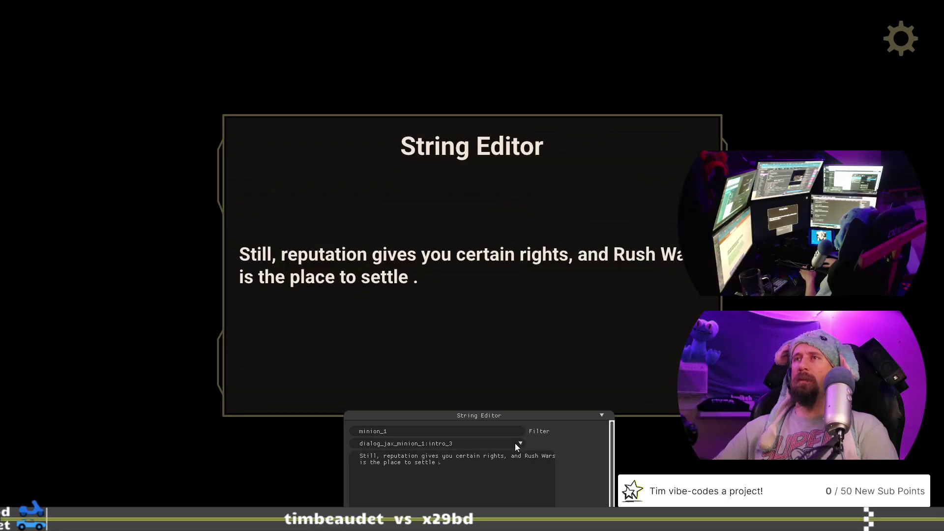
type("ch")
key("BackSpace")
key("BackSpace")
key("BackSpace")
- End the sentence with 'challenge for more rule.' and start a new paragraph
type("challenge for ")
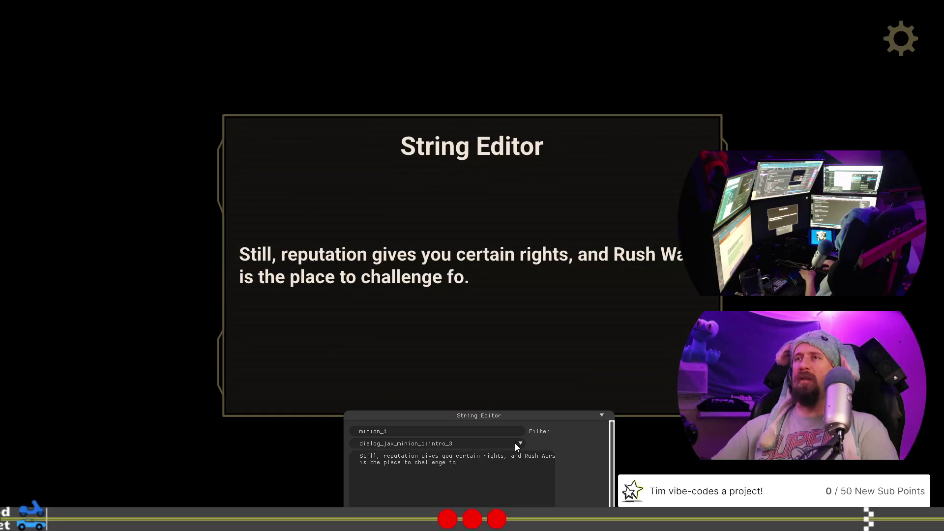
type("high")
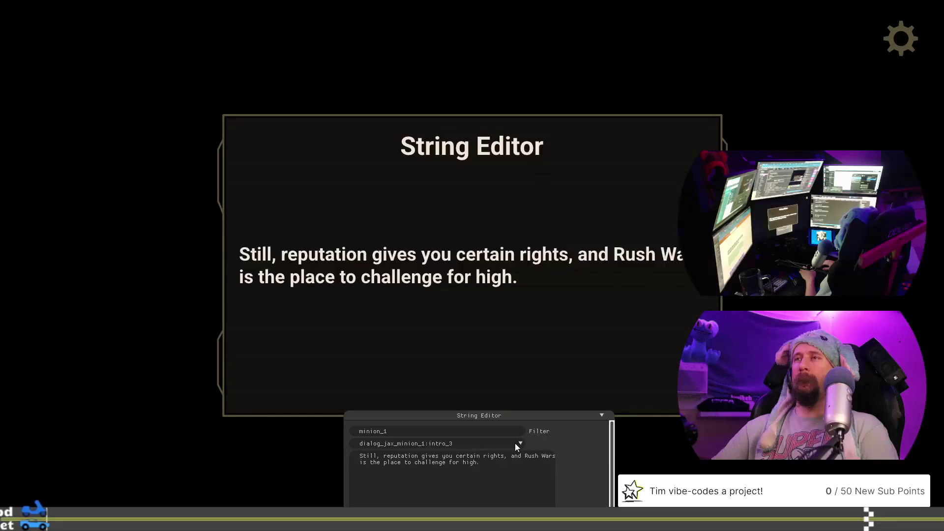
type("er")
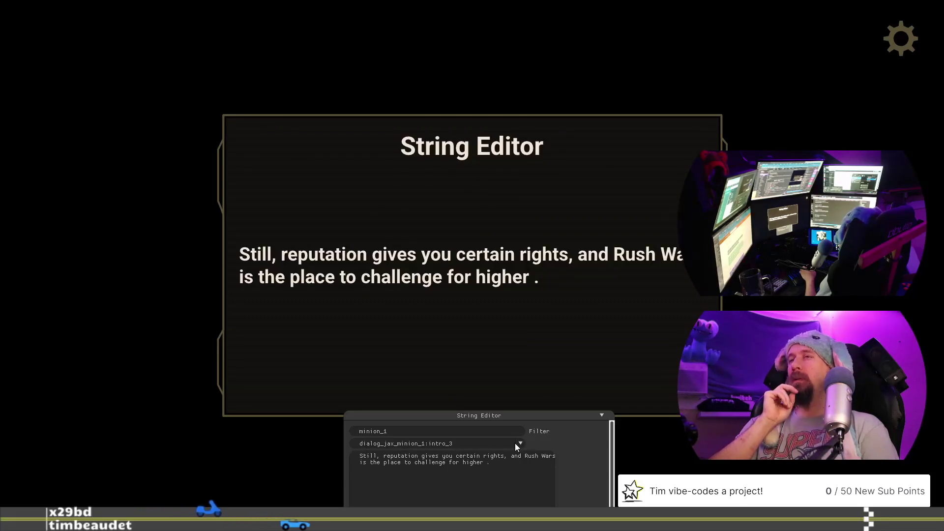
key("BackSpace")
key("BackSpace")
key("BackSpace")
key("BackSpace")
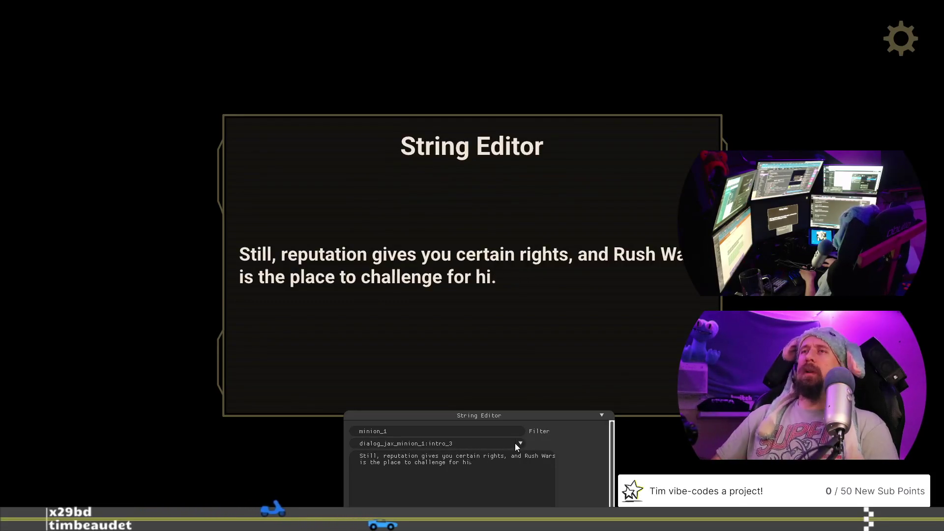
key("BackSpace")
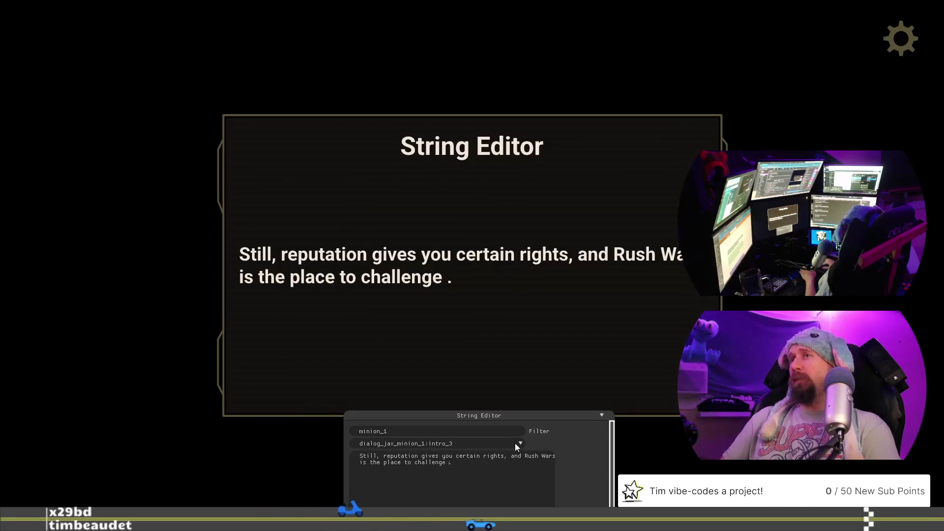
type("for h")
key("BackSpace")
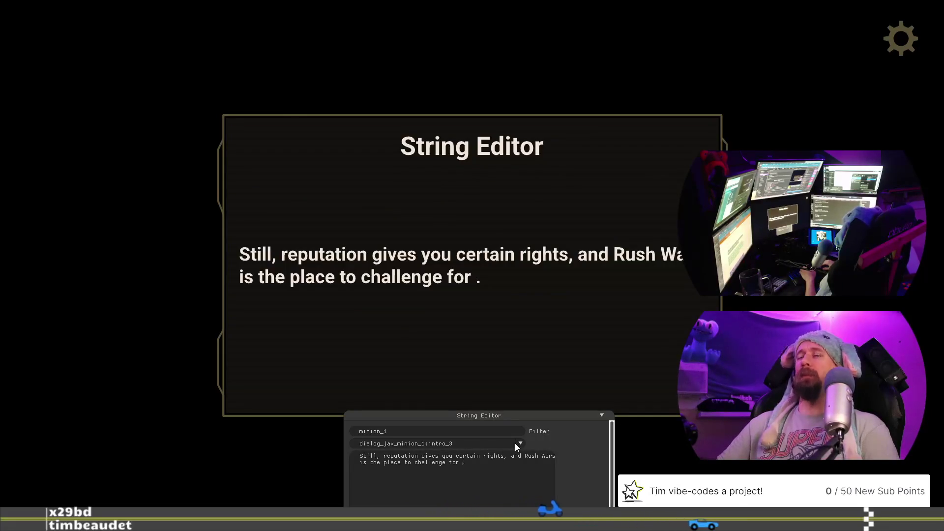
type("more rule")
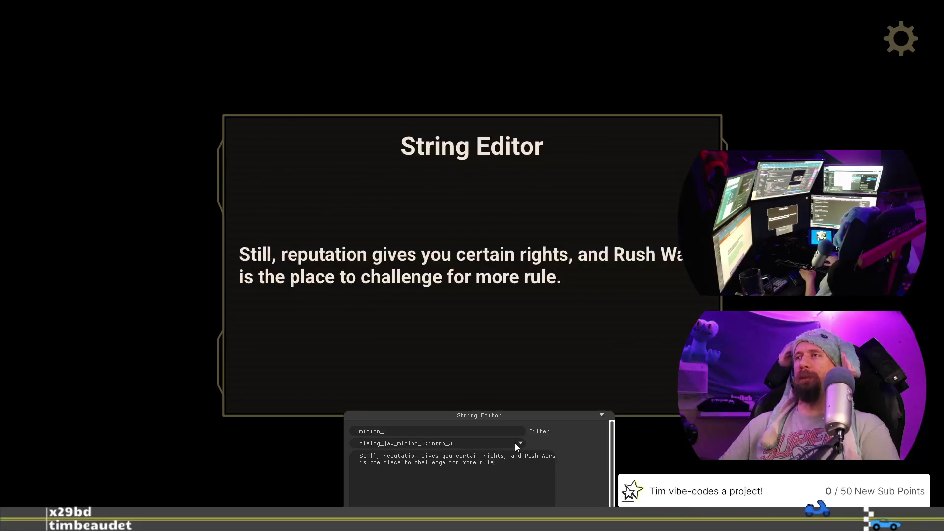
key("Return")
key("Return")
type("But")
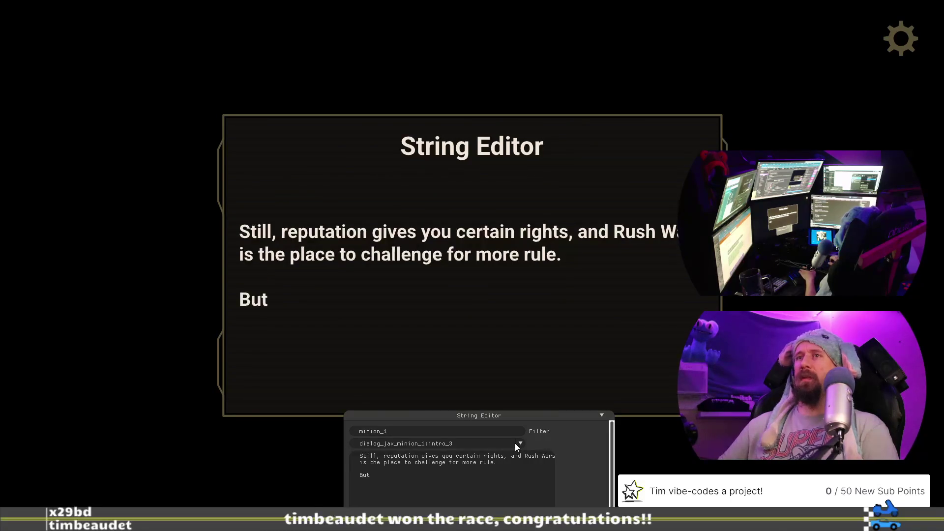
- Try a second paragraph 'you don't get race me, not', then delete it along with 'But'
type(" you")
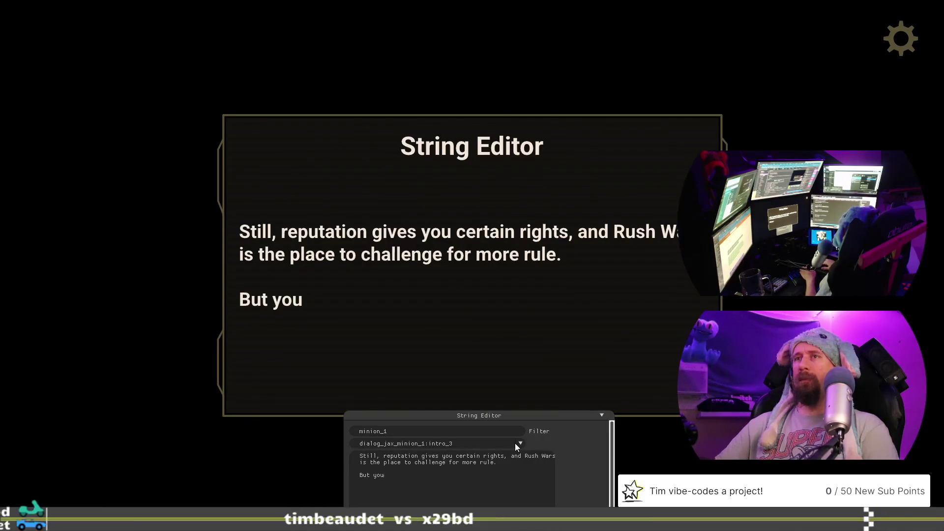
type(" don")
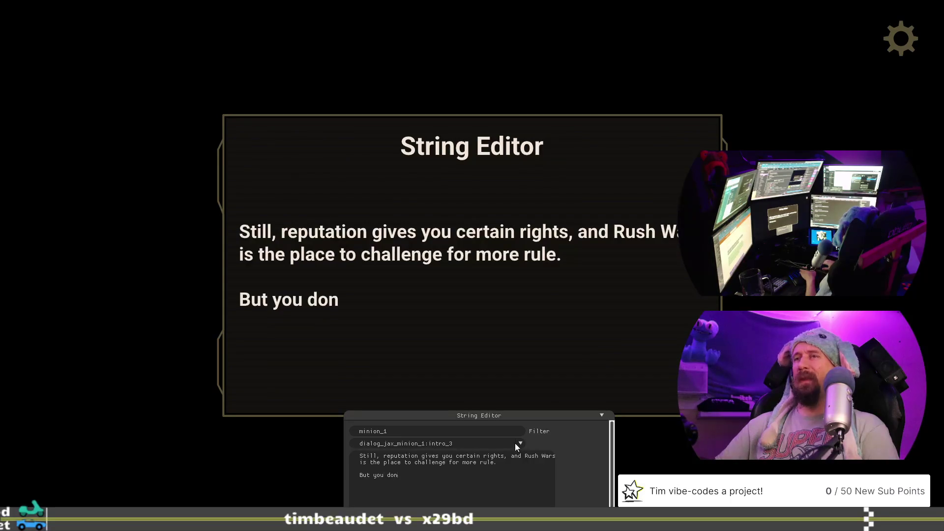
type("'t get")
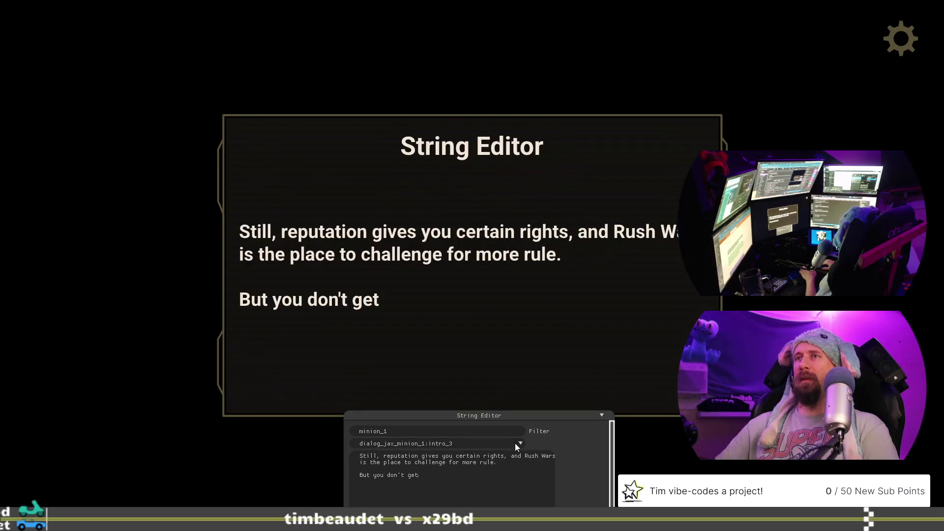
type(" race")
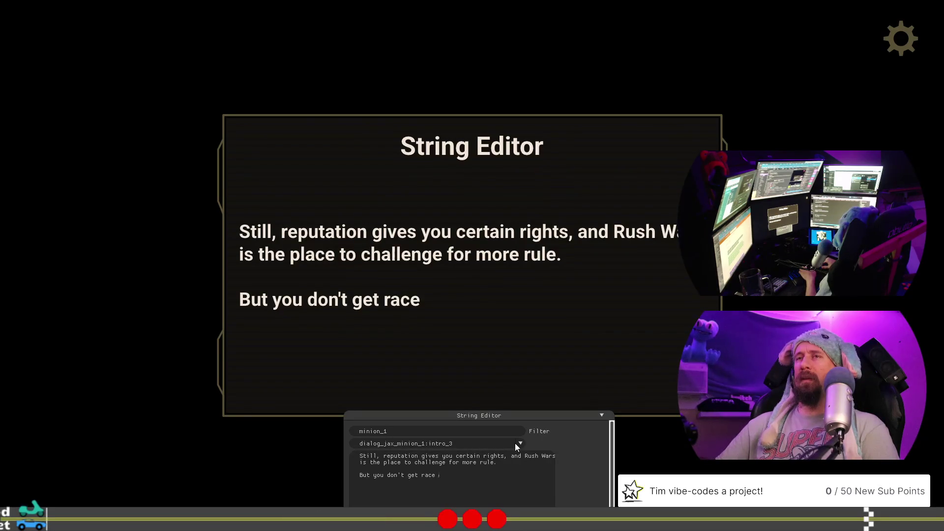
type(" me")
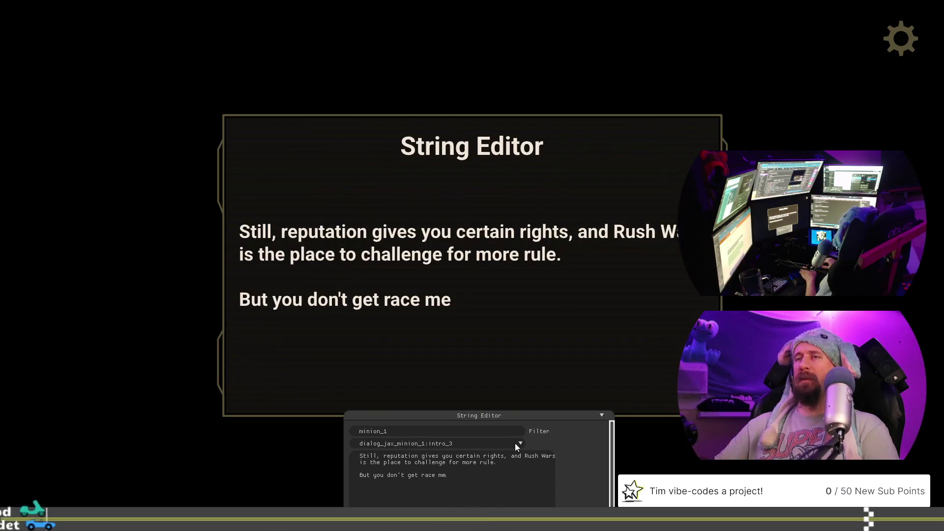
type(", not")
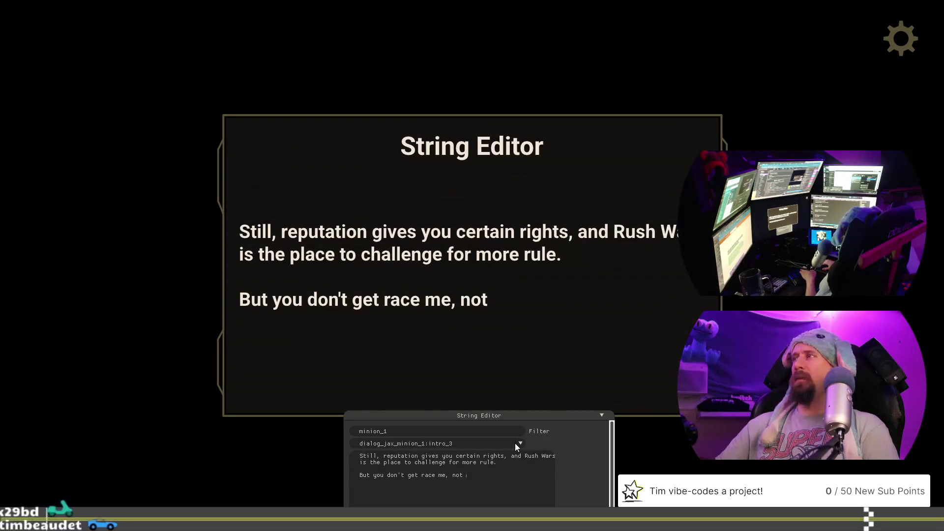
key("BackSpace")
key("BackSpace")
key("BackSpace")
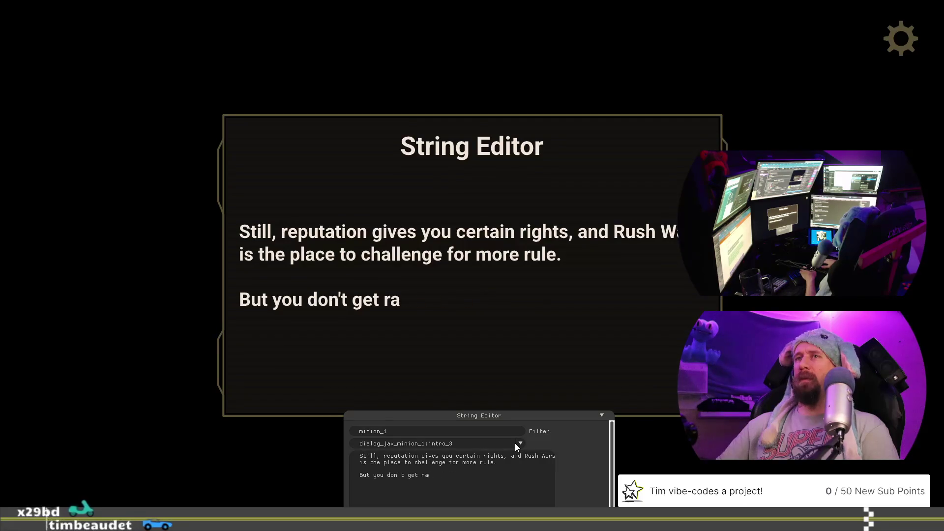
key("BackSpace")
key("BackSpace")
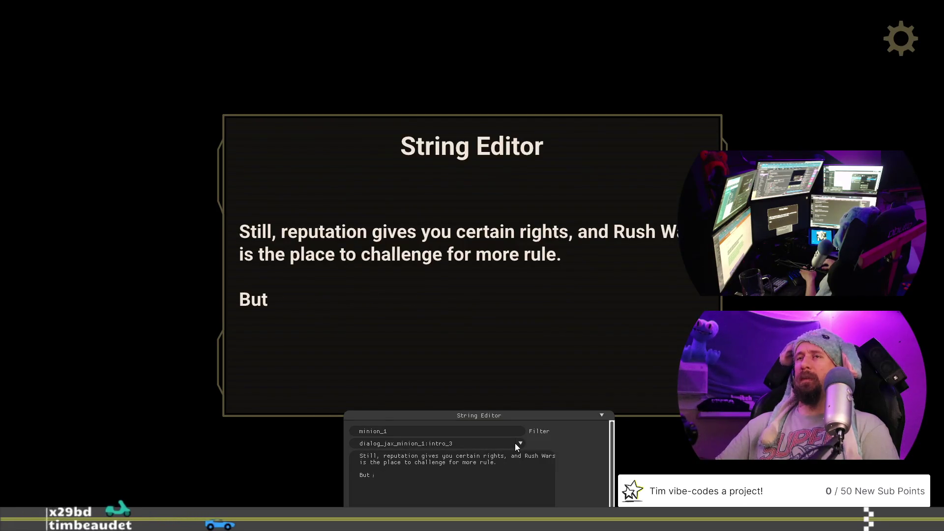
key("BackSpace")
key("BackSpace")
key("BackSpace")
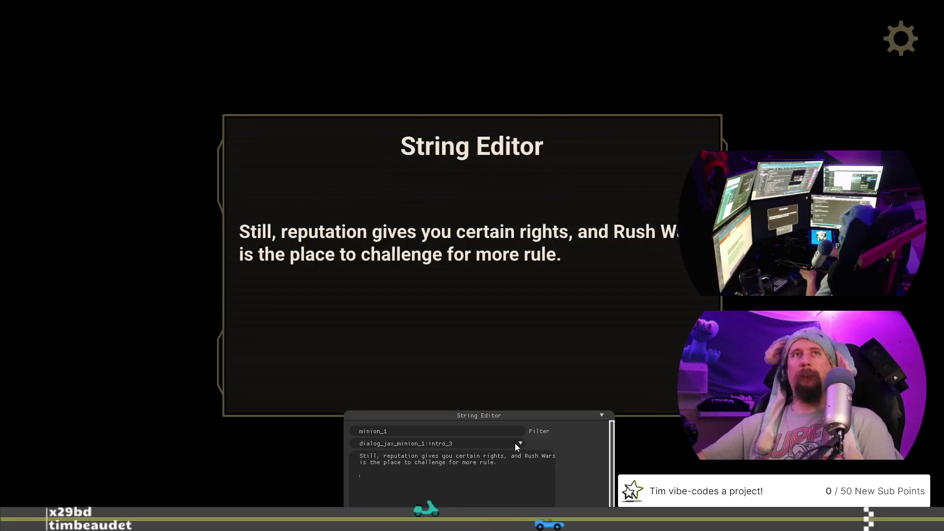
key("alt+Tab")
- Select the gas-pedal line in the VS Code notes, then return to the game's string-key dropdown
mouse_move(120, 322)
left_mouse_down()
mouse_move(159, 345)
mouse_move(70, 341)
mouse_move(64, 323)
left_mouse_up()
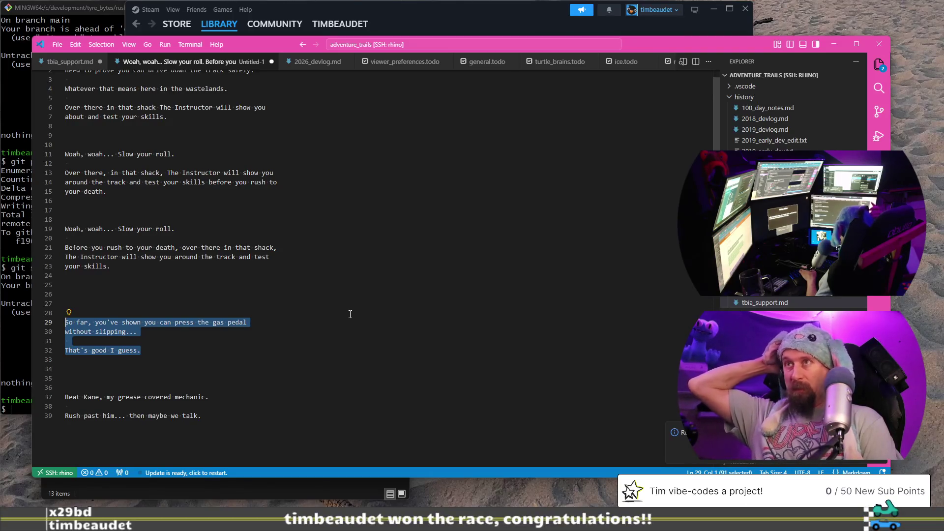
key("alt+Tab")
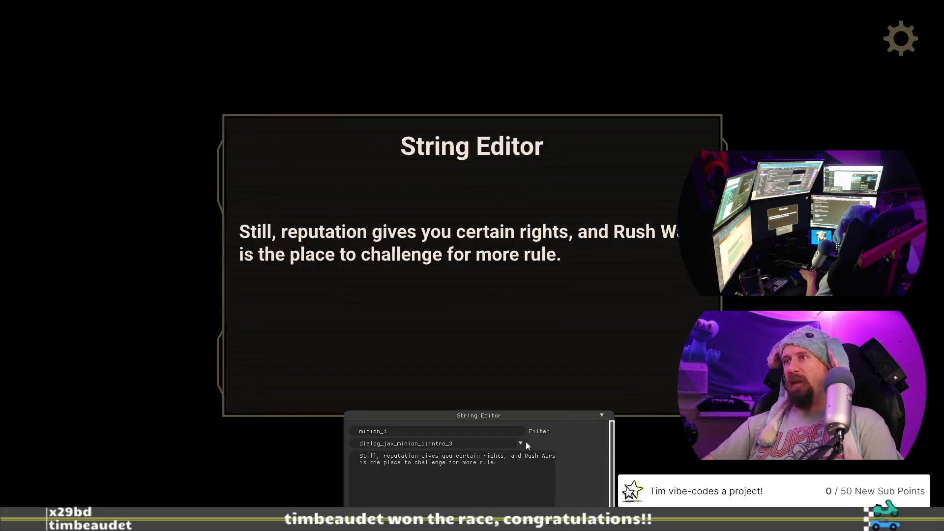
left_click(521, 443)
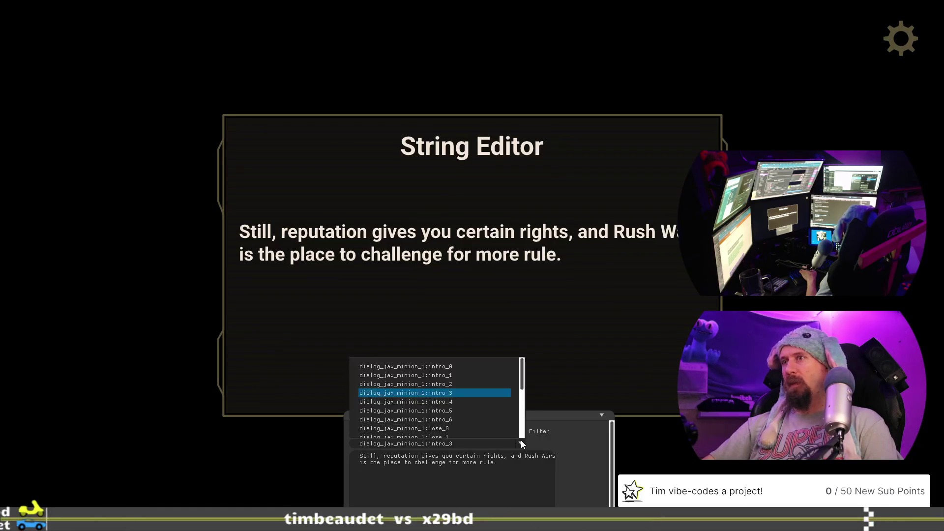
- On intro_2, replace the closing 'Not impressive.' with 'That's good I guess.'
left_click(468, 383)
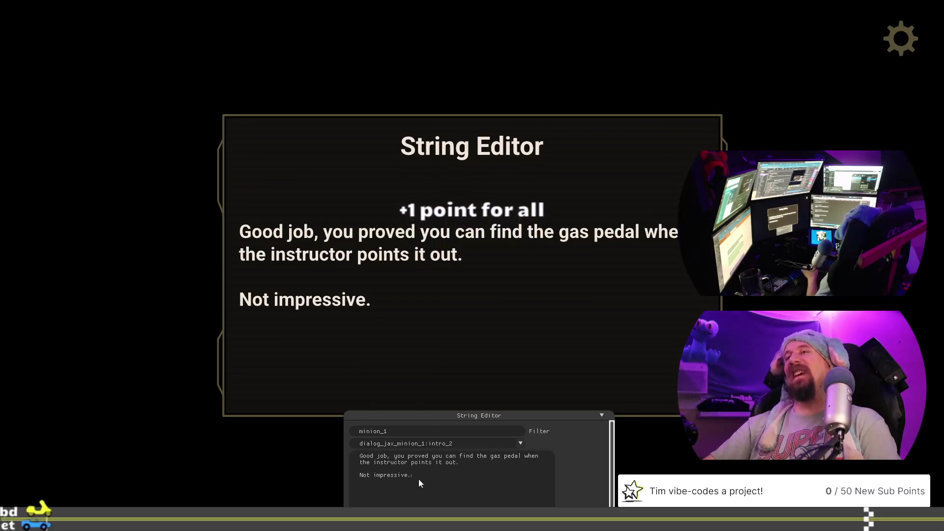
type("Tha")
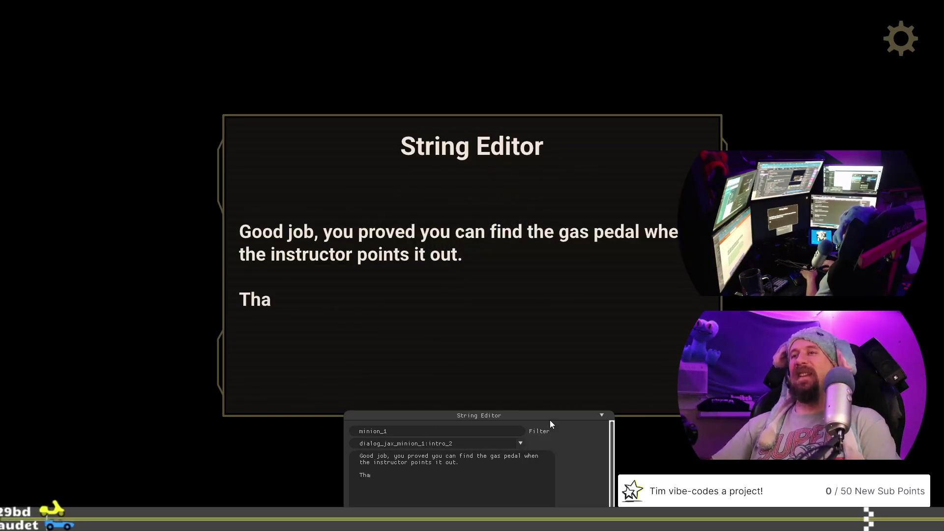
type("t's goo")
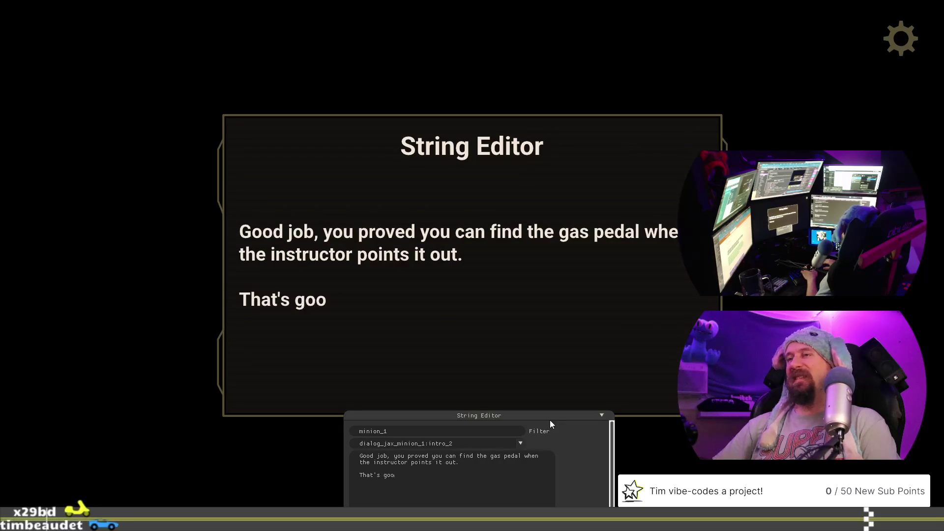
type("d I guess.")
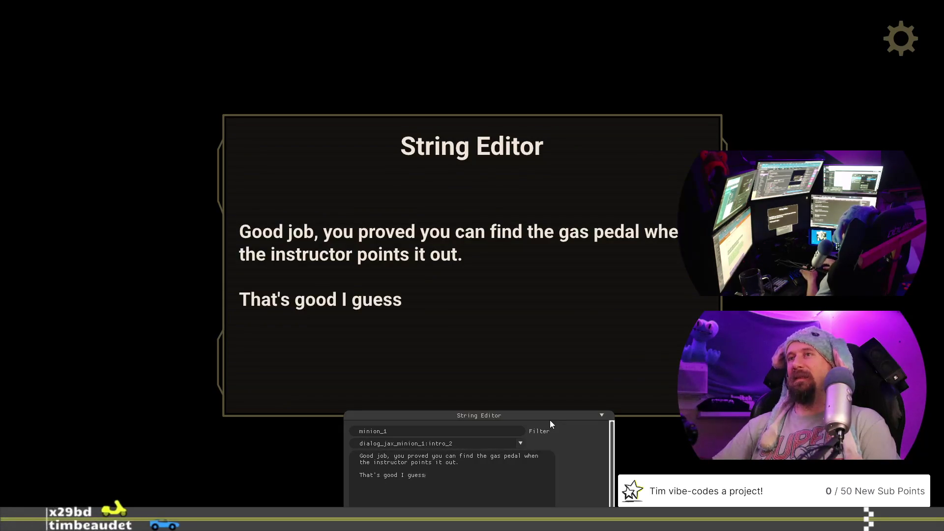
left_click(520, 444)
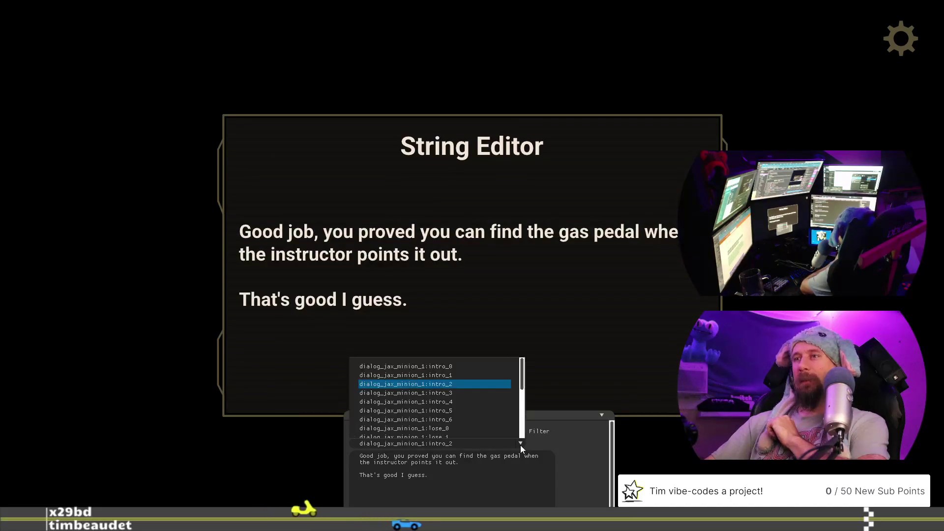
- Choose dialog_jax_minion_1:intro_3 in the key dropdown
left_click(501, 394)
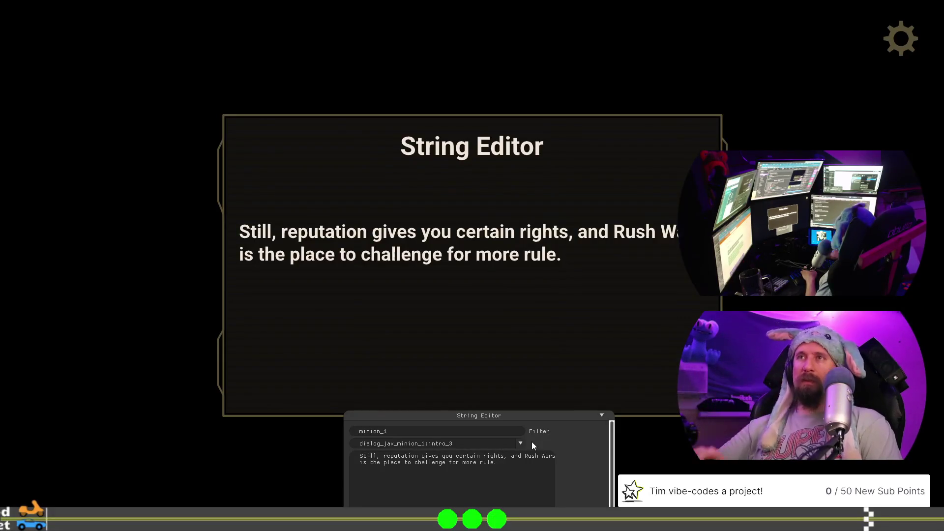
- Rework the sentence ending into 'Rush Wars is where you prove yourself.'
key("BackSpace")
key("BackSpace")
key("BackSpace")
key("BackSpace")
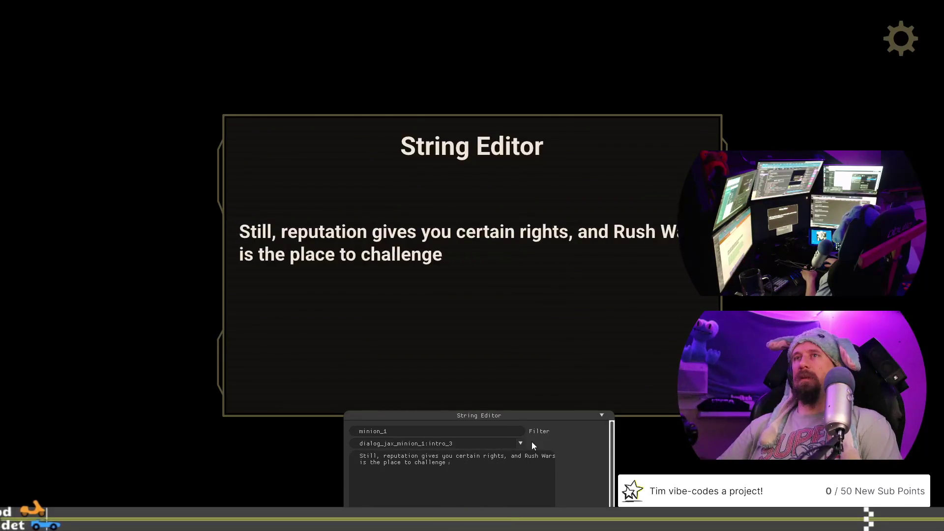
key("BackSpace")
key("BackSpace")
key("BackSpace")
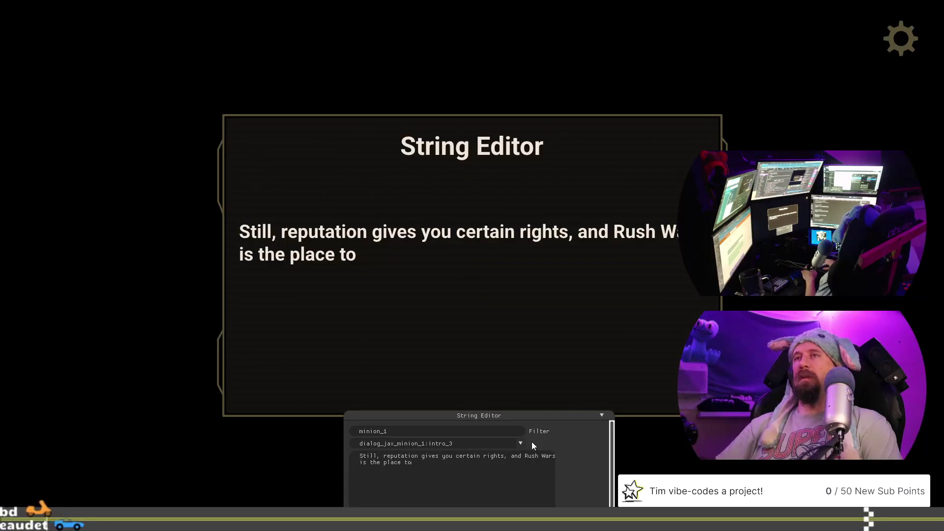
type("buil")
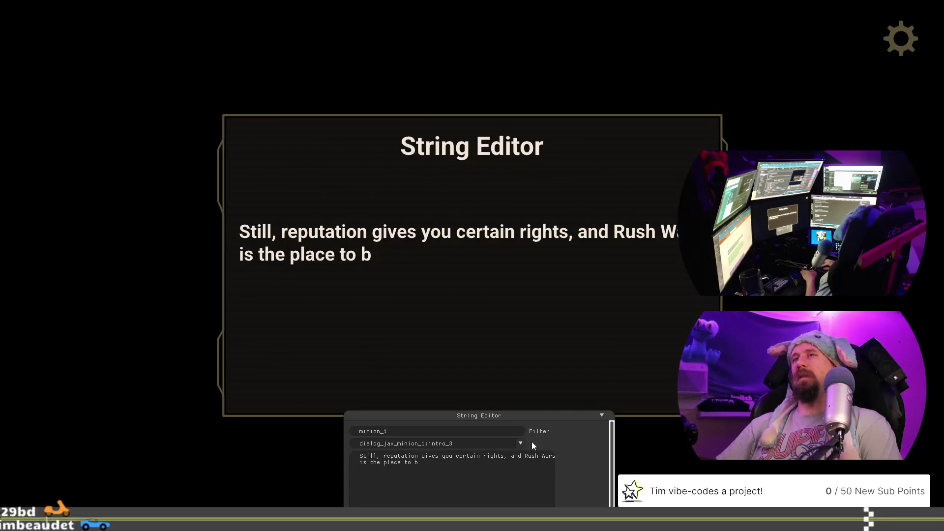
key("BackSpace")
key("BackSpace")
key("BackSpace")
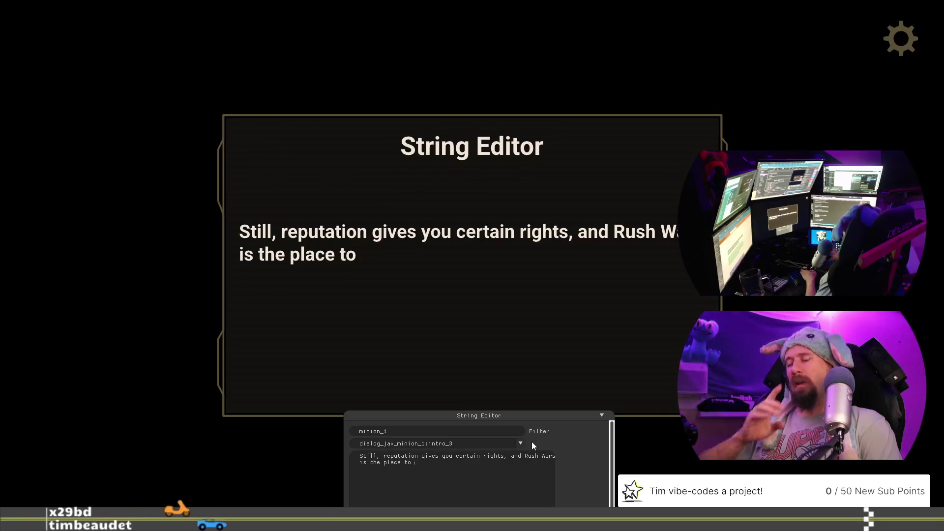
type("prove")
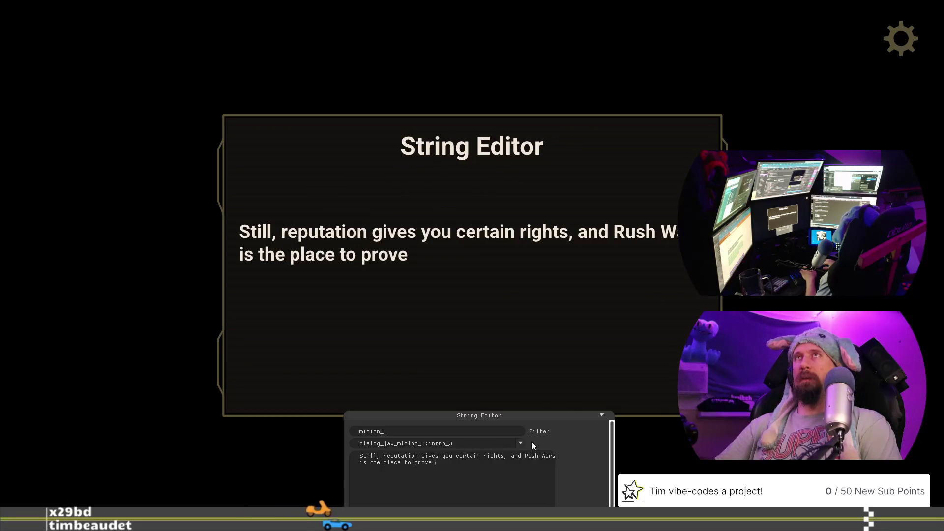
type(" your")
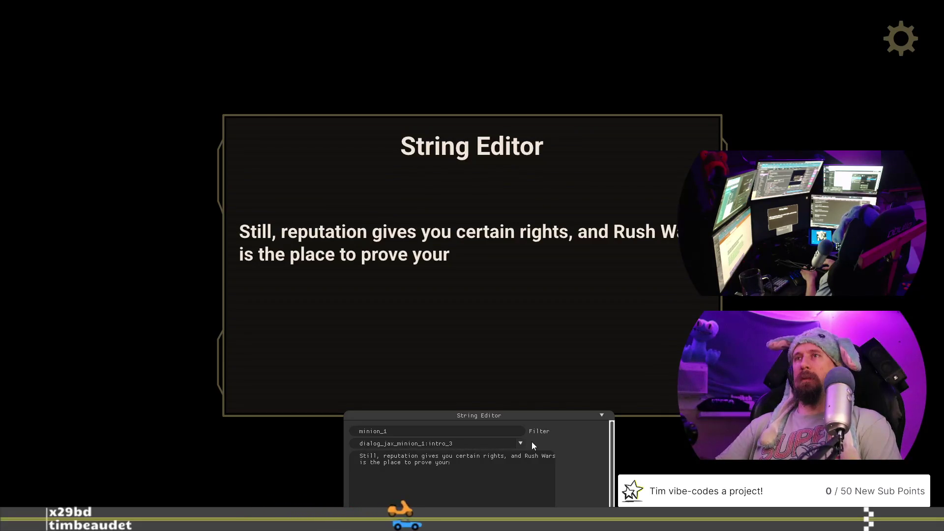
type(" fac")
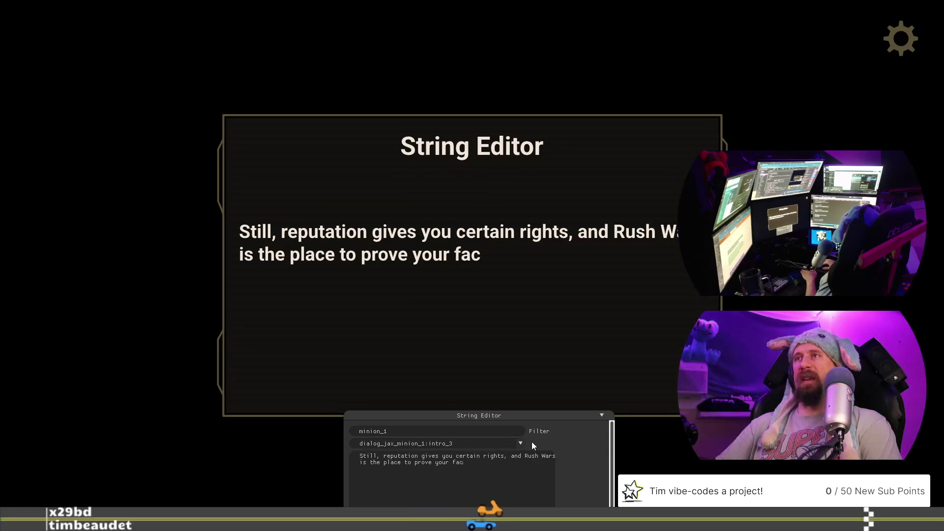
key("BackSpace")
type("set")
key("BackSpace")
key("BackSpace")
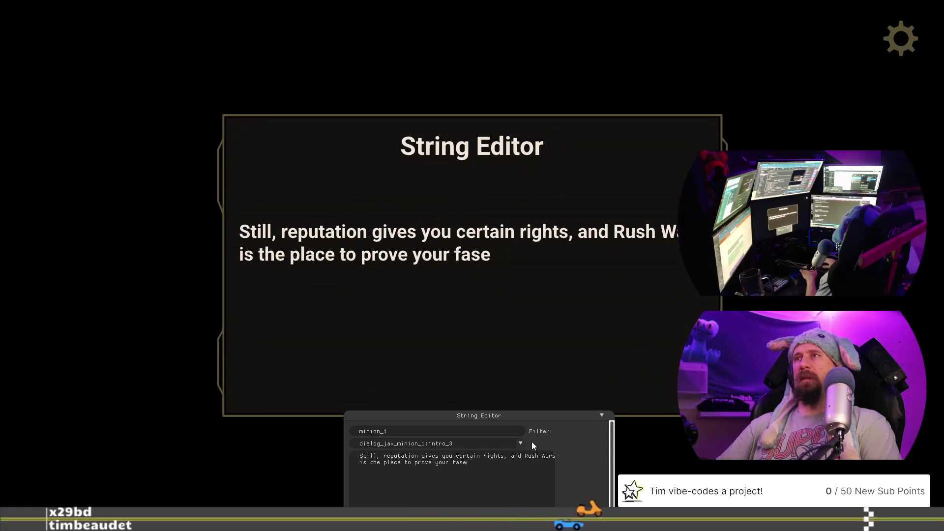
type("test")
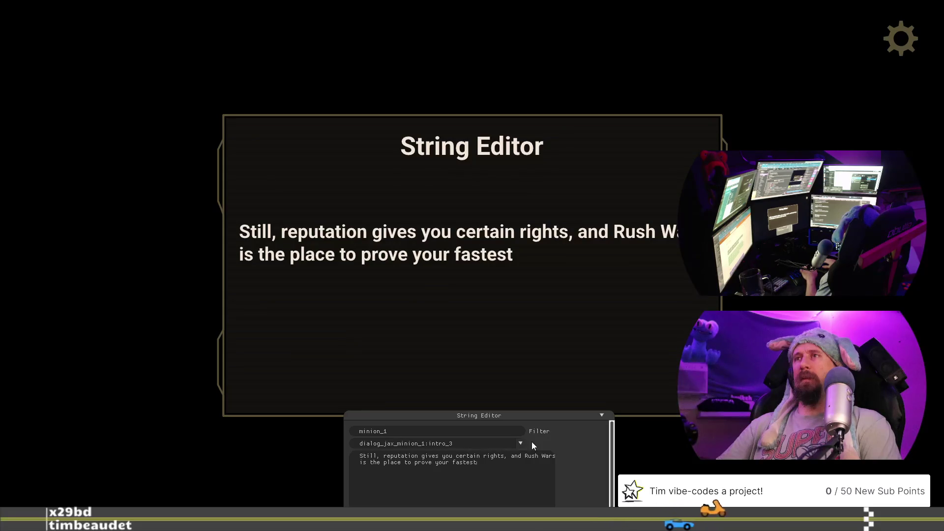
key("BackSpace")
key("BackSpace")
key("BackSpace")
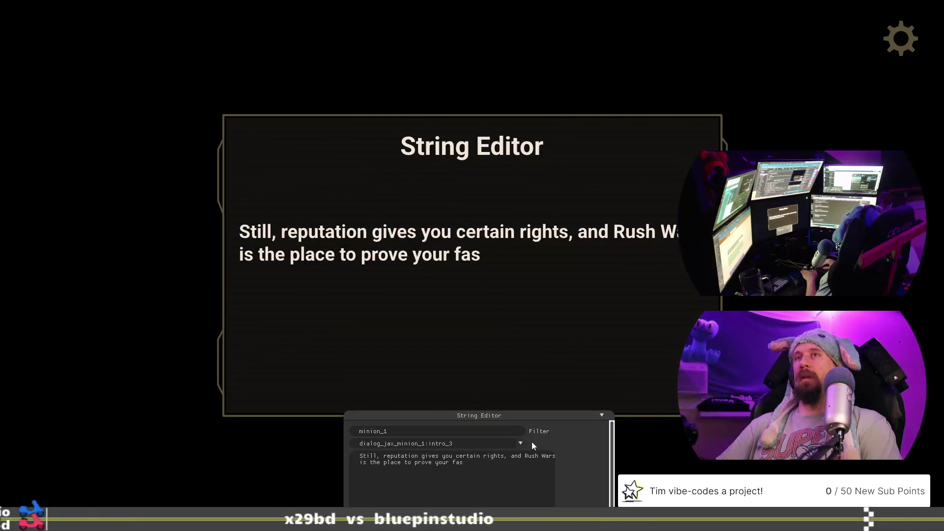
key("BackSpace")
key("BackSpace")
key("BackSpace")
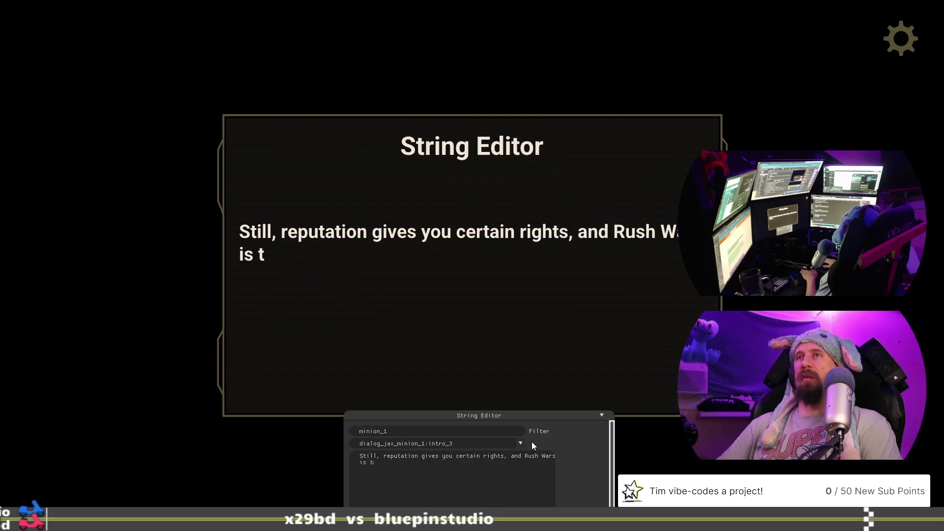
type("where you prove you")
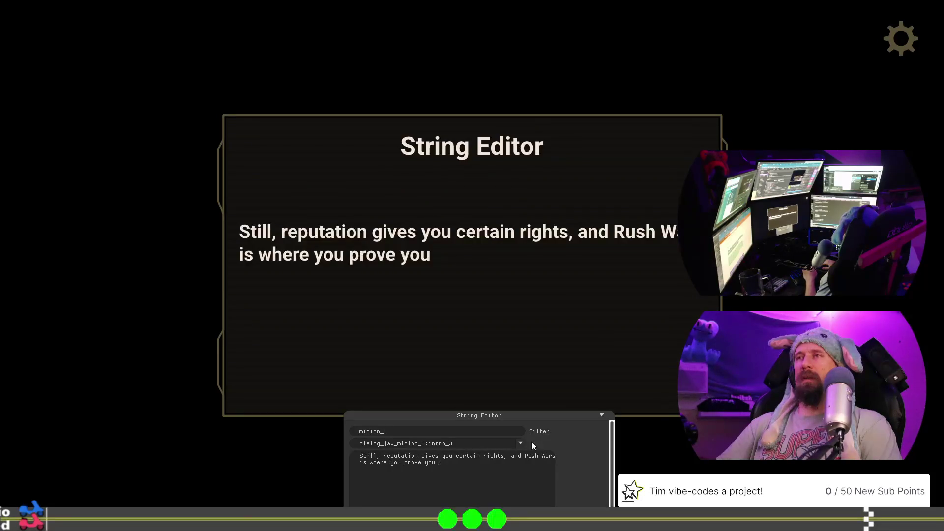
type(" b")
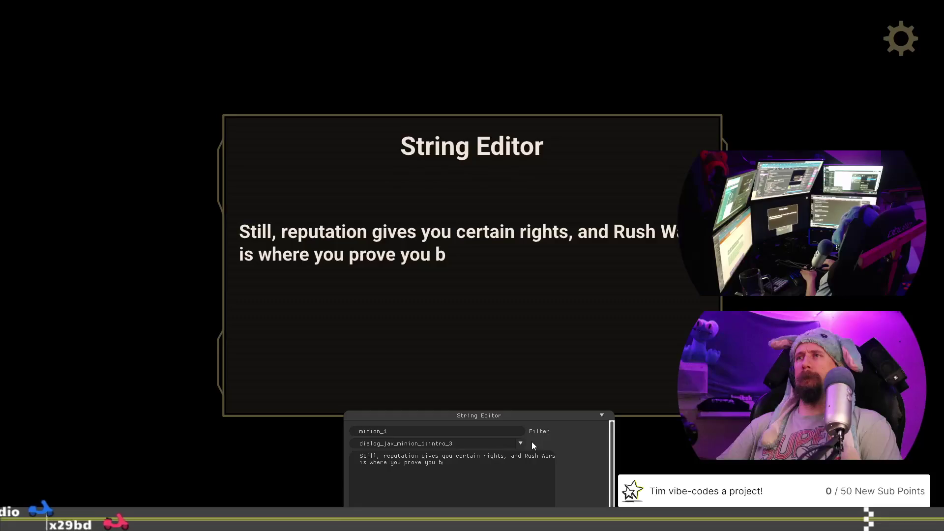
key("BackSpace")
type("rself")
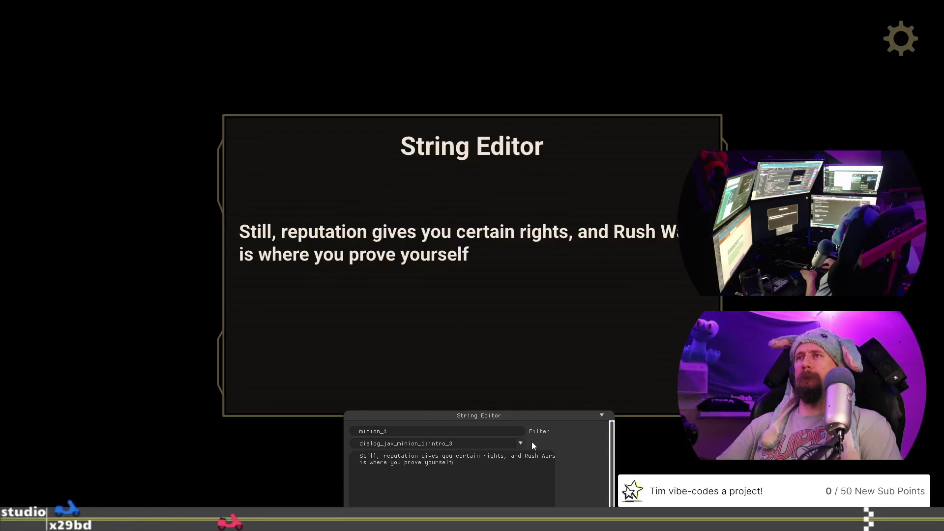
type(".")
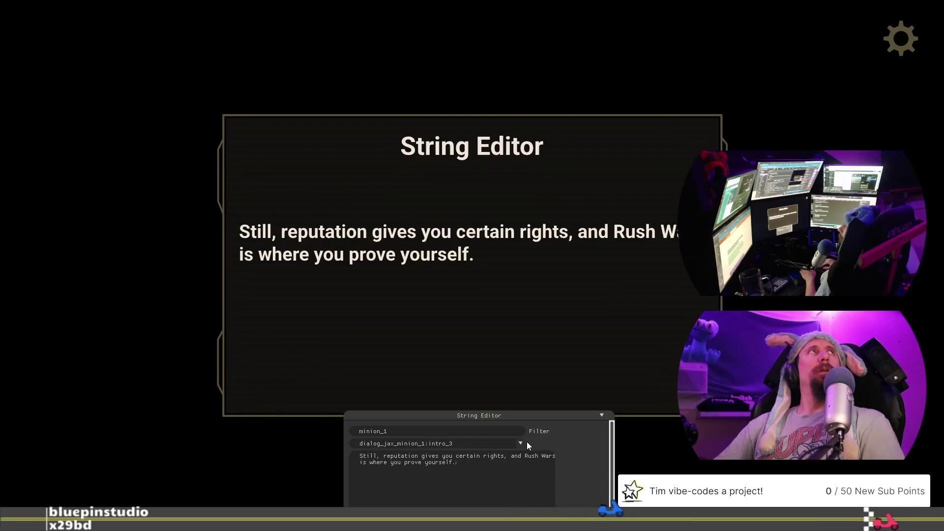
- Keep the period after 'yourself' and begin a new paragraph: 'Wastelanders follow the fastest.'
key("BackSpace")
type(", po")
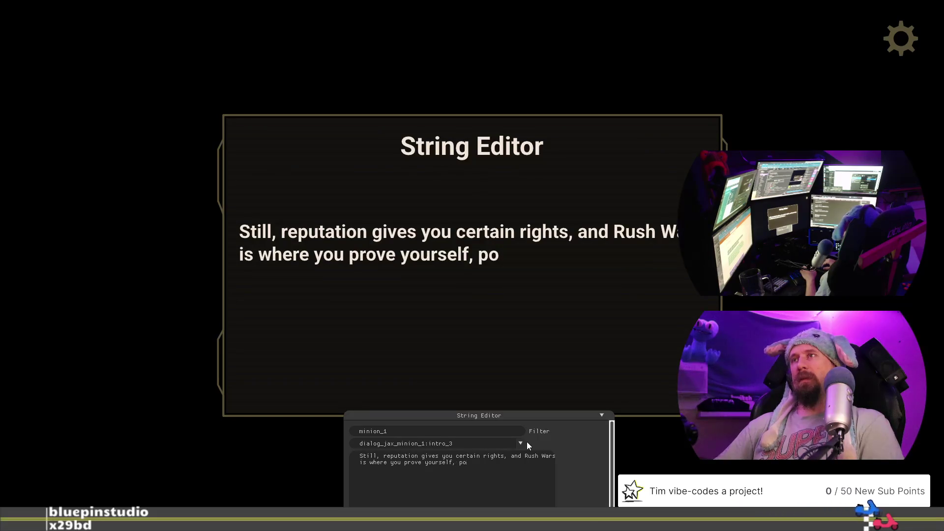
type("tenti")
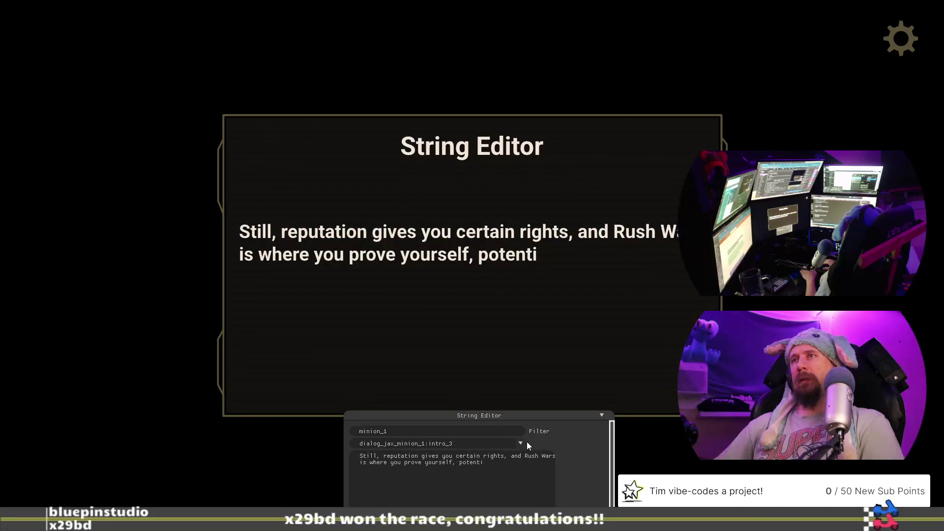
key("BackSpace")
key("BackSpace")
key("BackSpace")
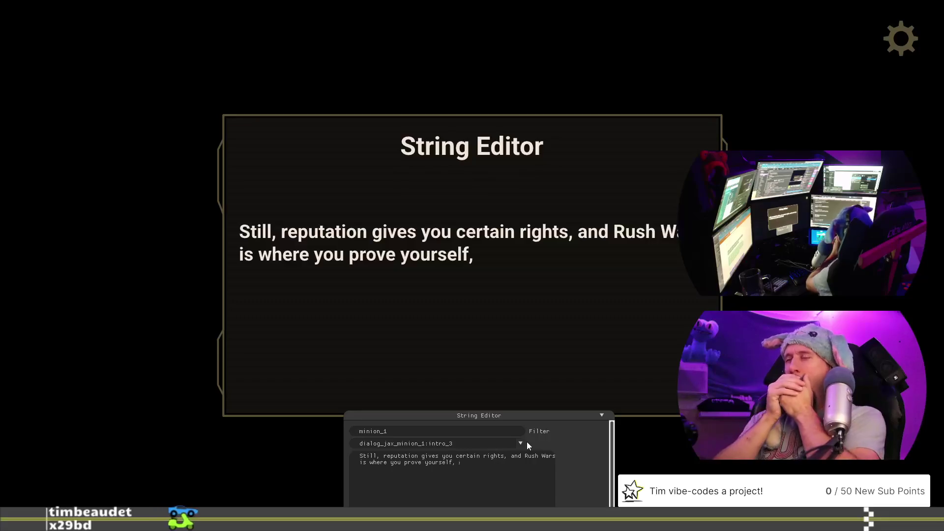
key("BackSpace")
key("BackSpace")
type(".")
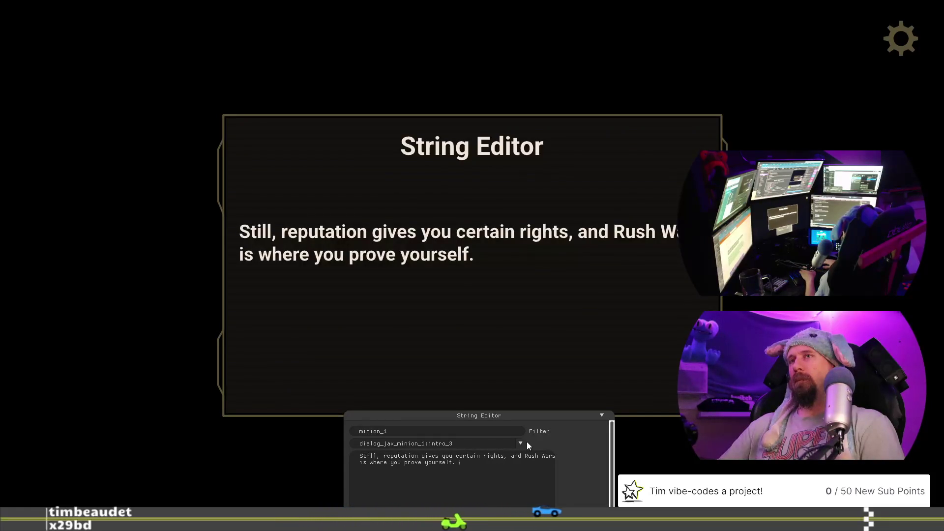
key("BackSpace")
type("to ")
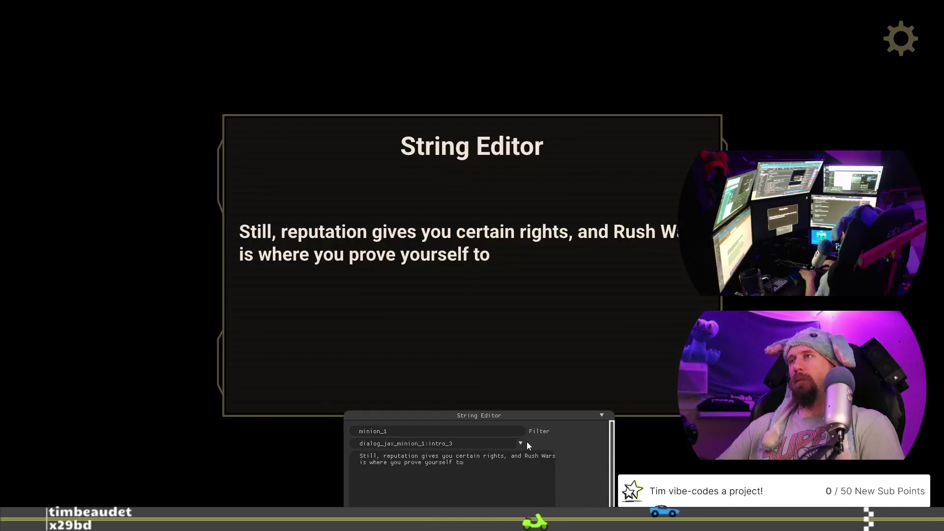
type("the")
key("BackSpace")
key("BackSpace")
key("BackSpace")
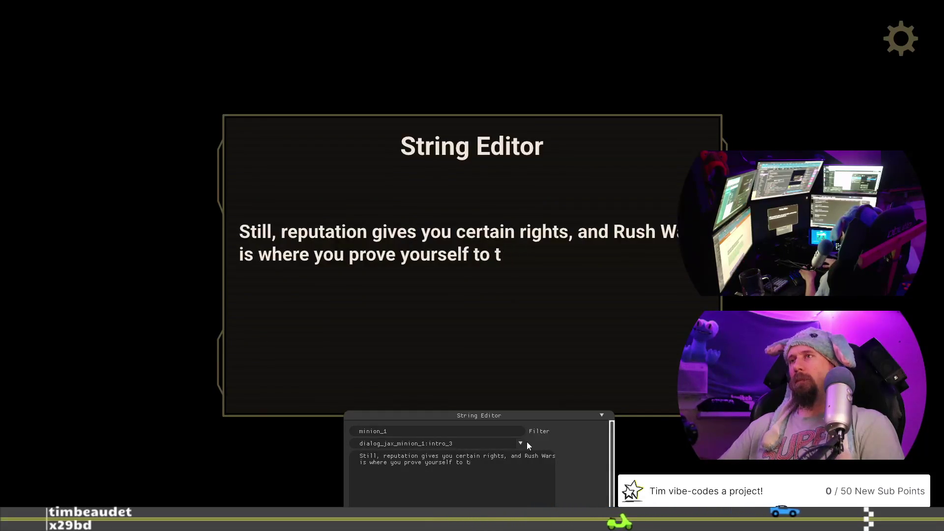
key("BackSpace")
key("BackSpace")
type(".")
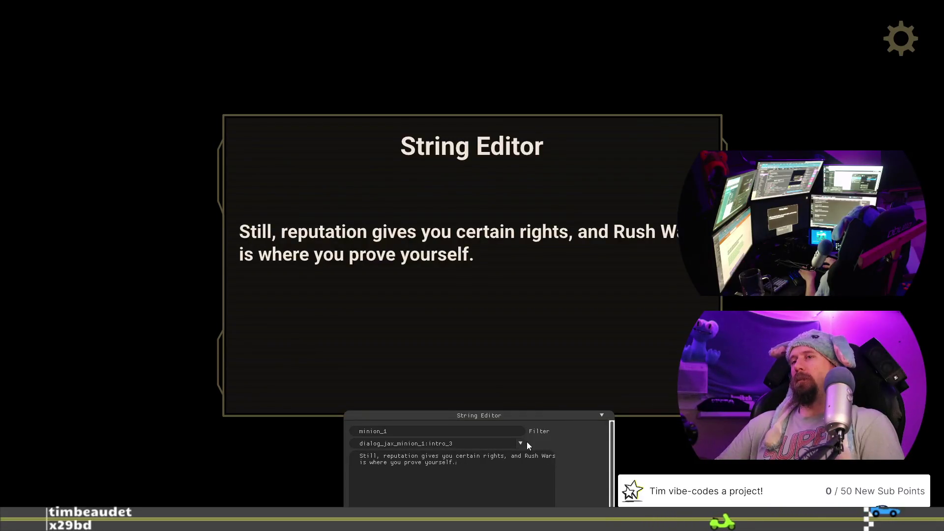
key("Return")
key("Return")
type("Was")
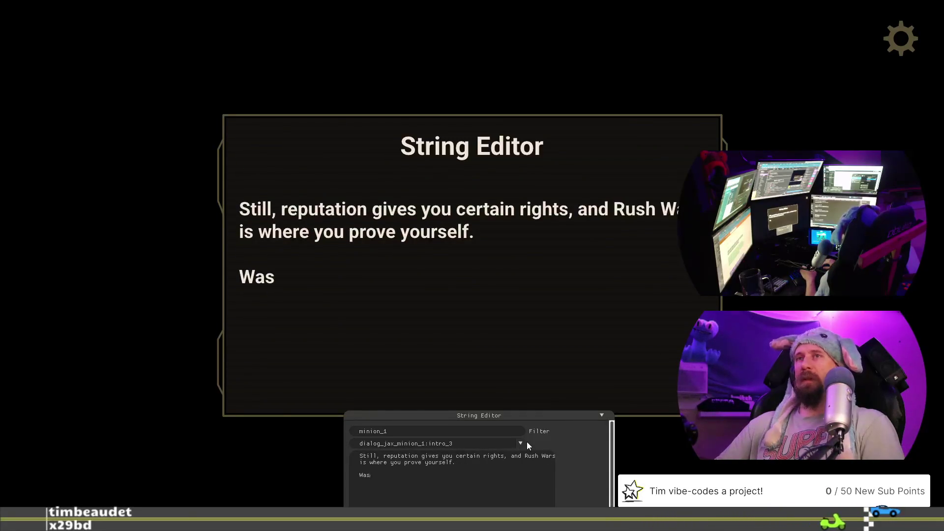
type("telander")
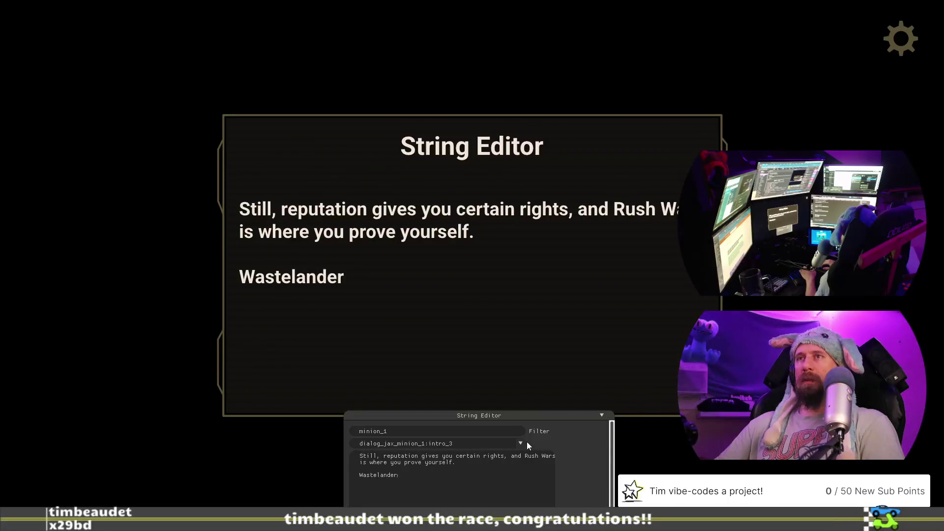
type("s follow ")
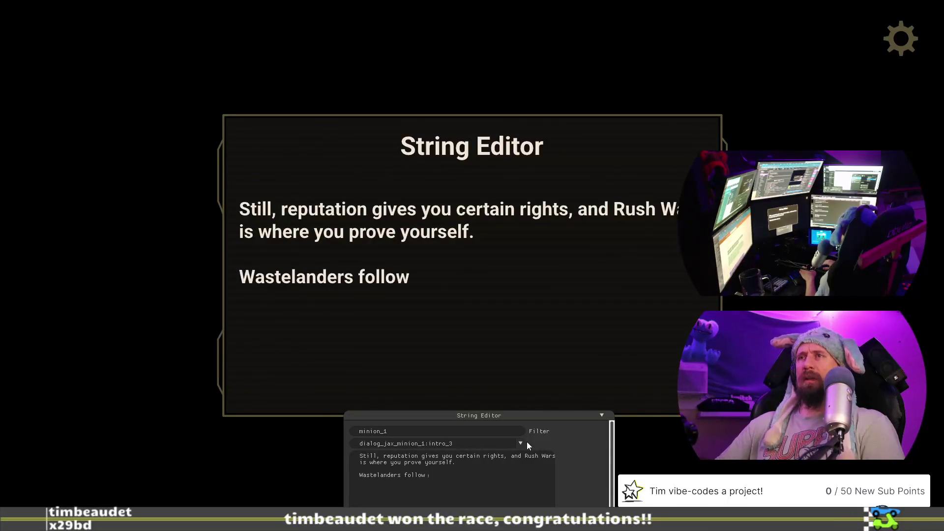
type("the fastest.")
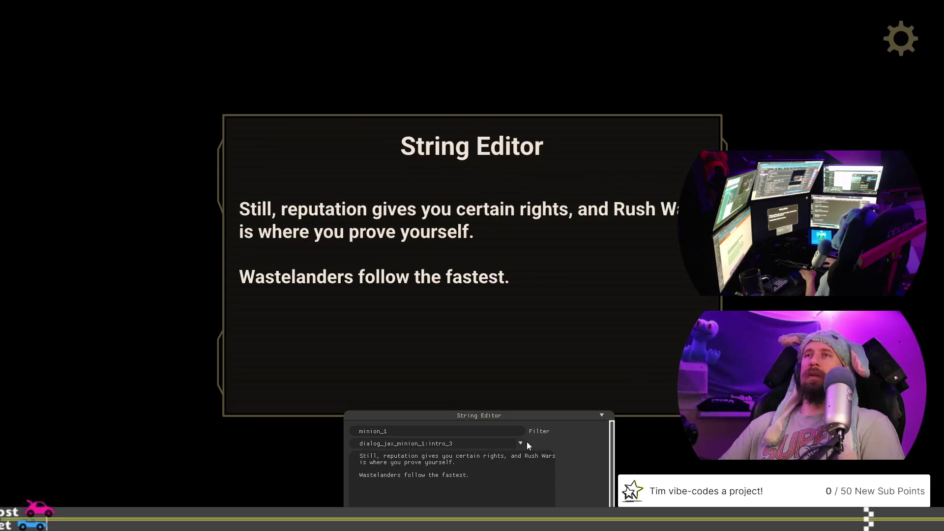
- Revise intro_3's second paragraph to read 'Wastelanders follow the fastest drivers.' and begin a new paragraph
key("BackSpace")
type(", ")
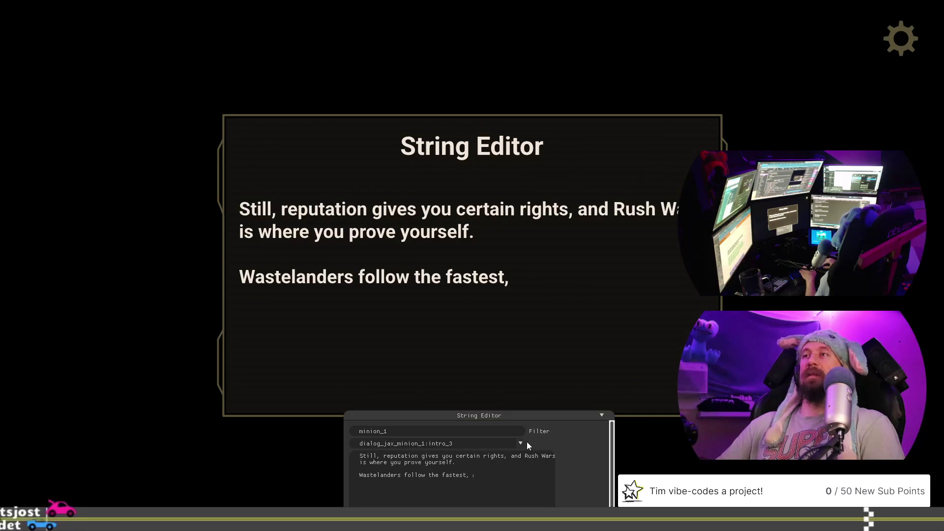
type("me.")
key("BackSpace")
key("BackSpace")
key("BackSpace")
key("BackSpace")
key("BackSpace")
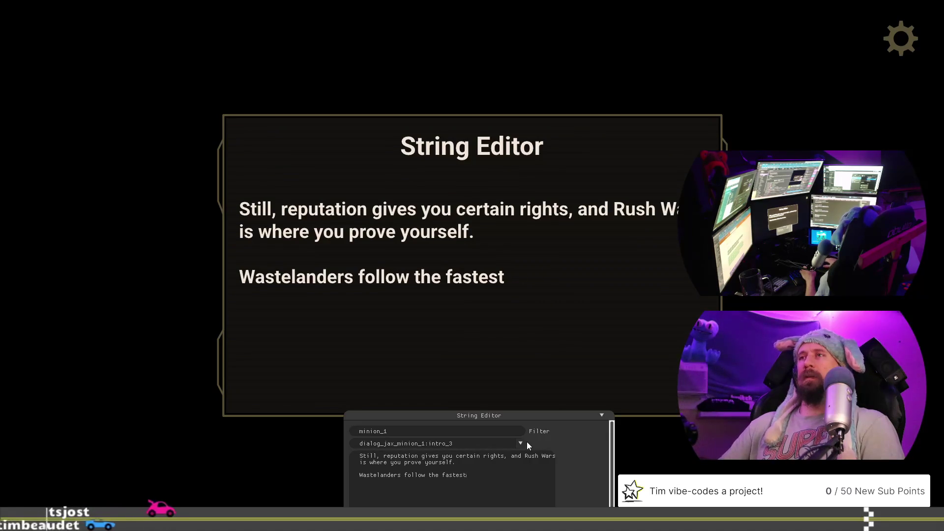
type(".")
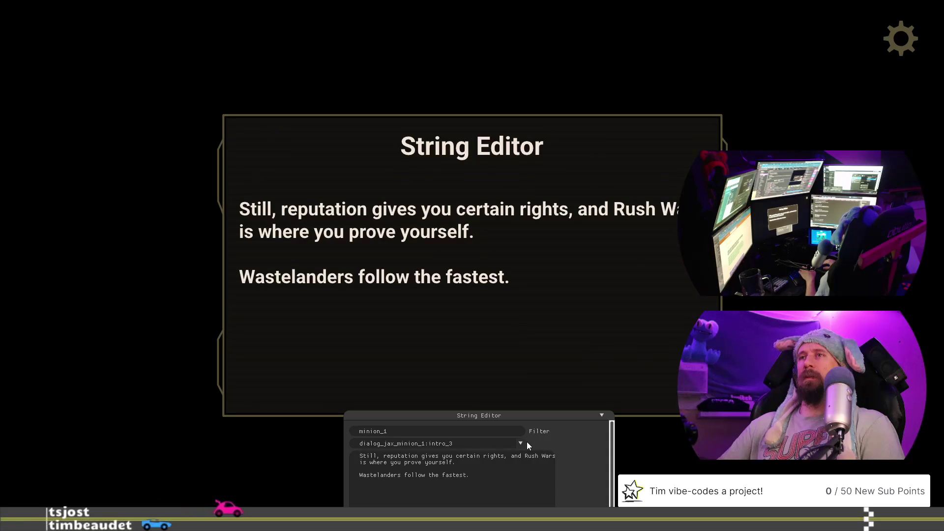
key("BackSpace")
key("BackSpace")
type("drivers.")
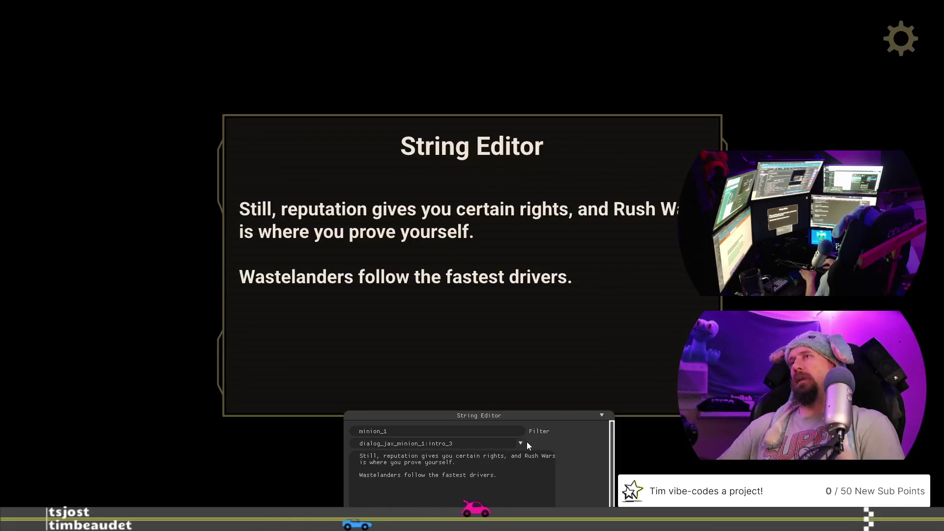
key("BackSpace")
type(",")
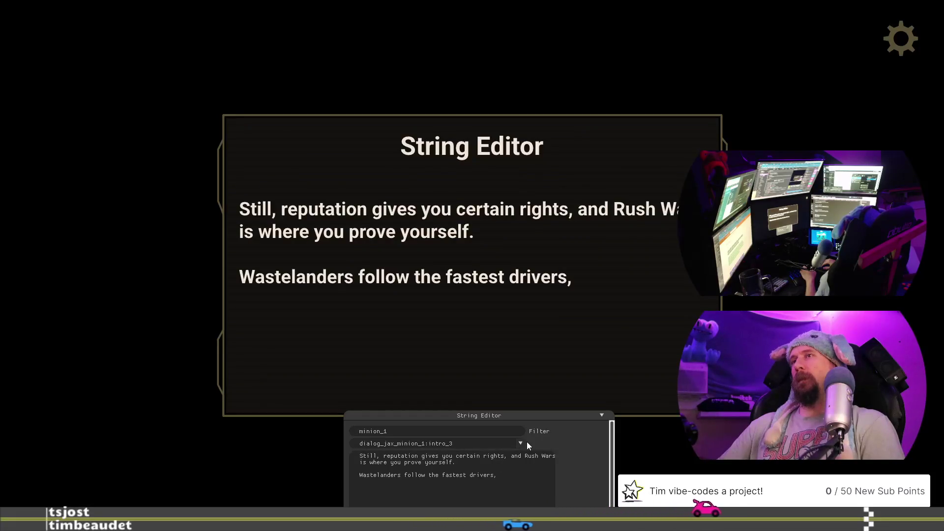
type(" the")
type(" surv")
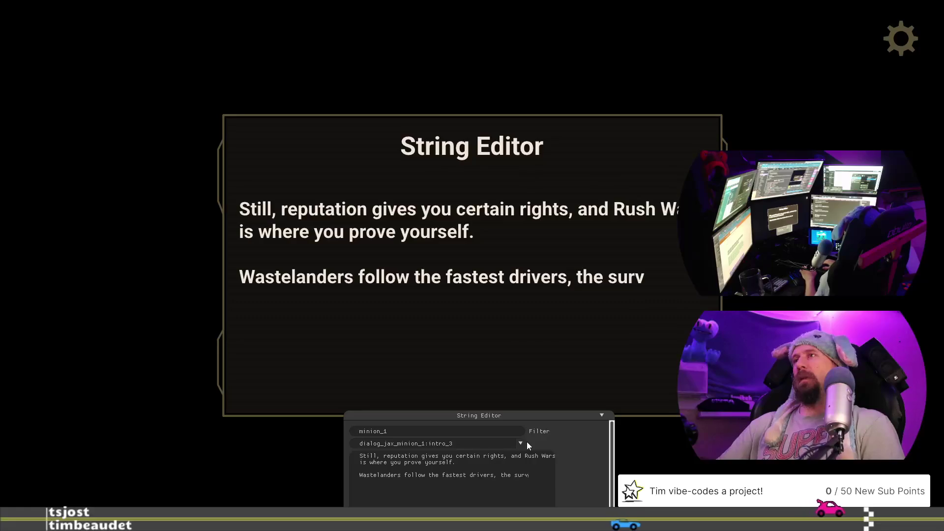
type("ivors.")
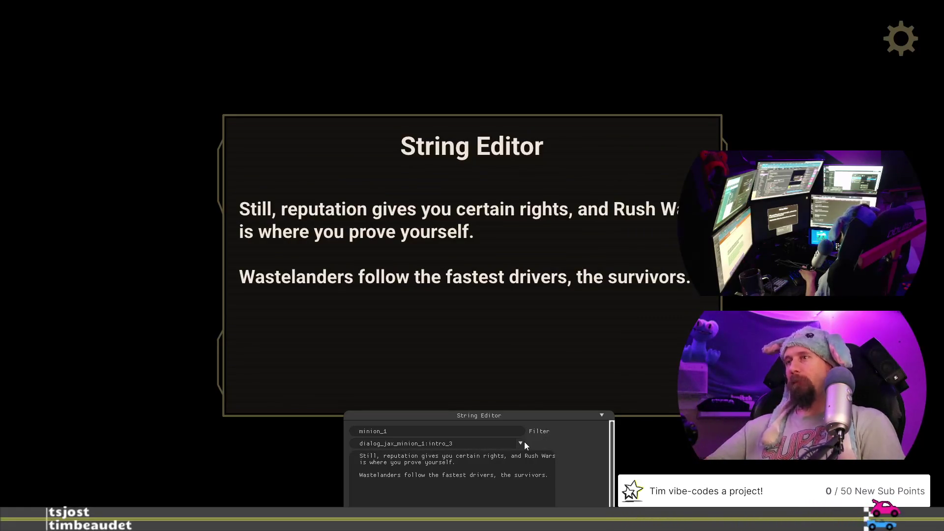
key("BackSpace")
key("BackSpace")
key("BackSpace")
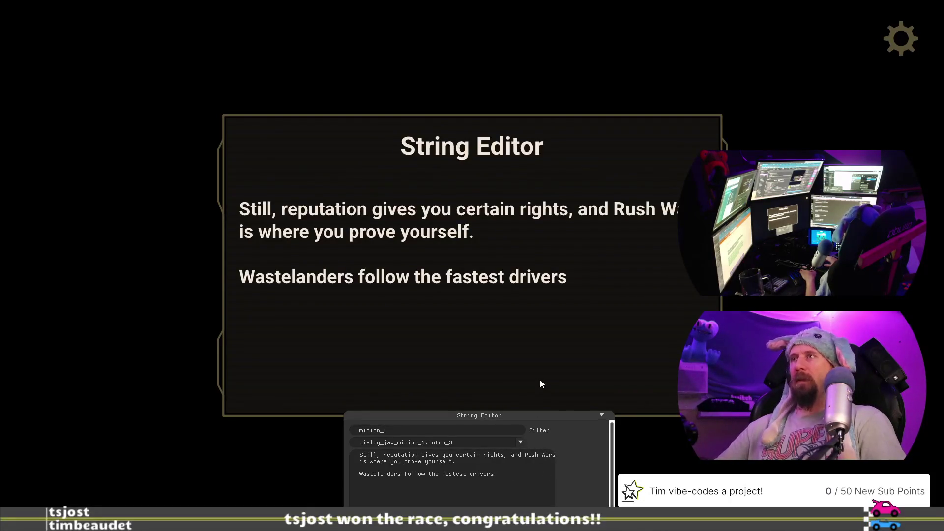
type(".")
key("Return")
key("Return")
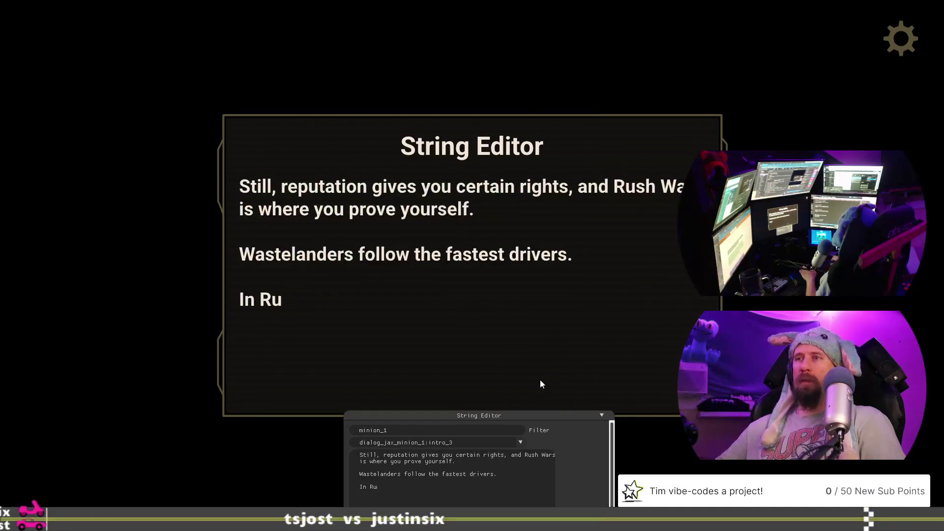
- Complete intro_3's third paragraph as 'In Rust Point, that is ME.'
key("BackSpace")
key("BackSpace")
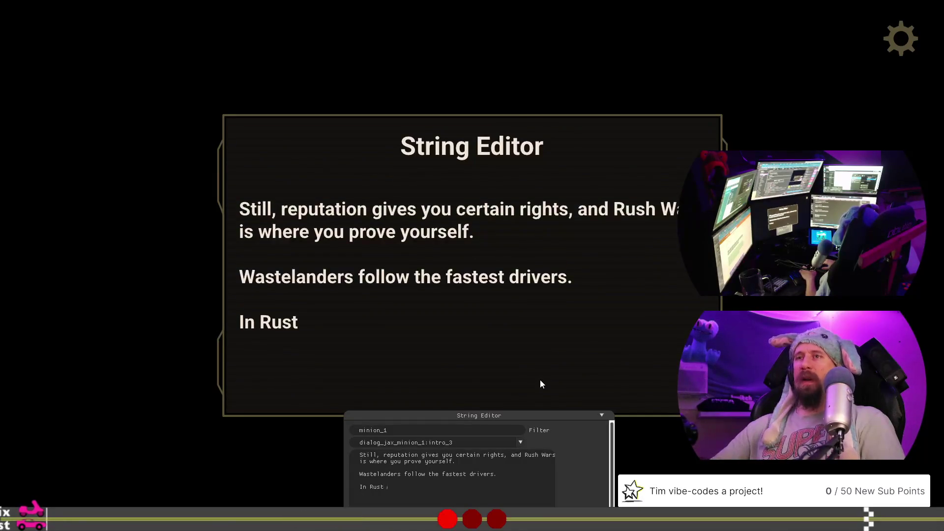
type("Point, that is m")
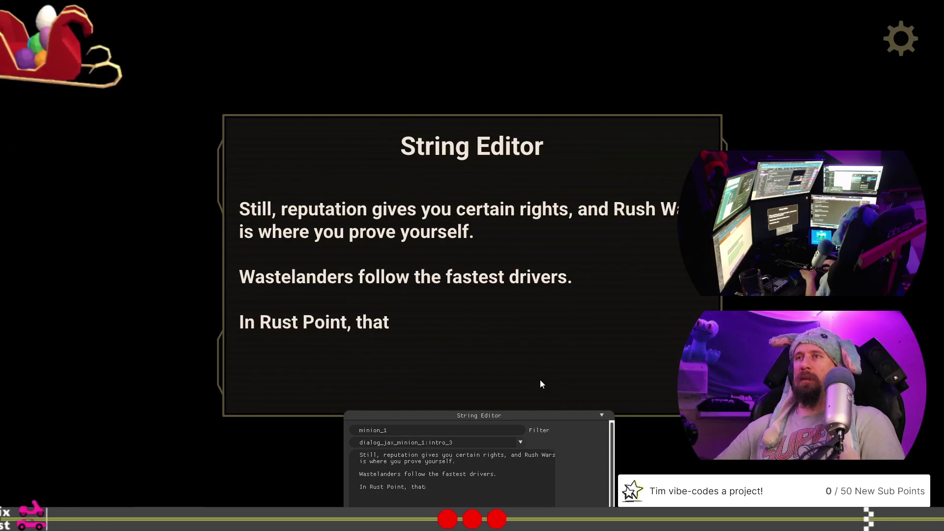
key("BackSpace")
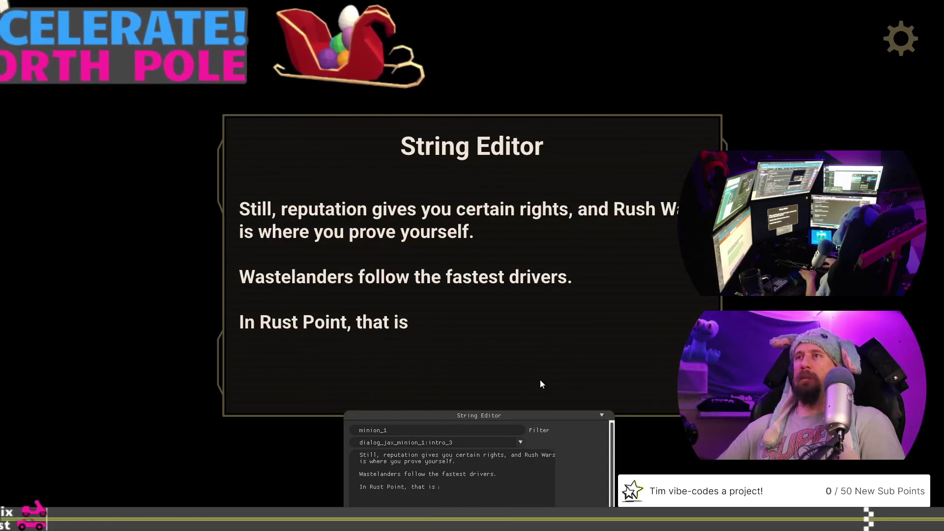
type("ME.")
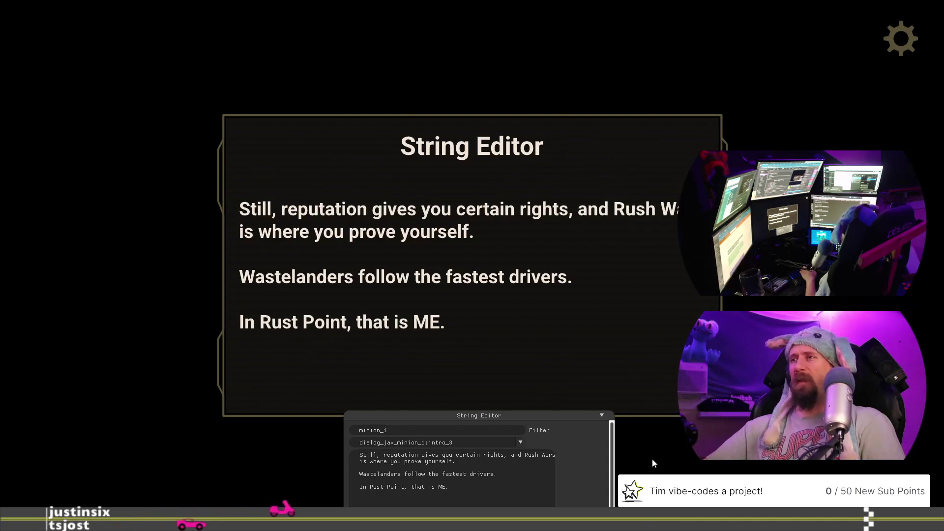
left_click(519, 444)
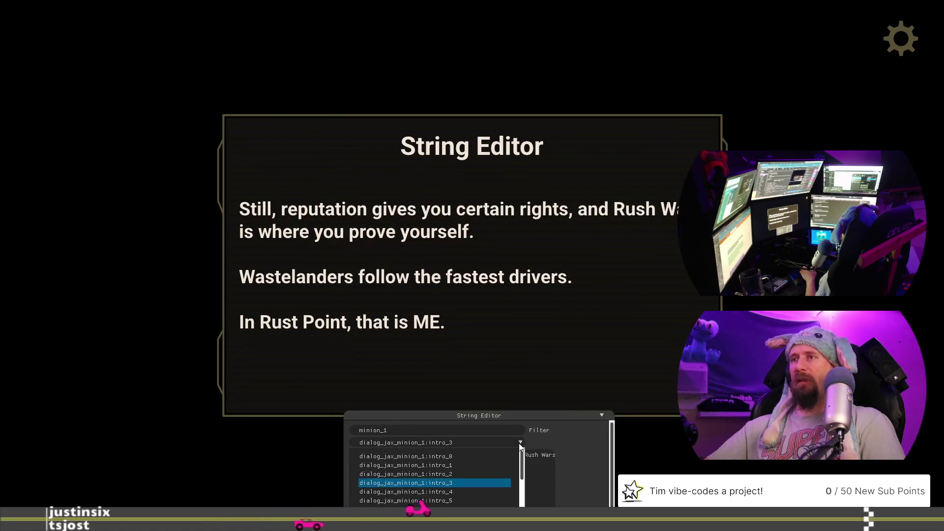
- Switch to intro_4 and clear its PH placeholder, erasing the 'Meet Kane,' and 'Woah, you've' drafts
left_click(474, 489)
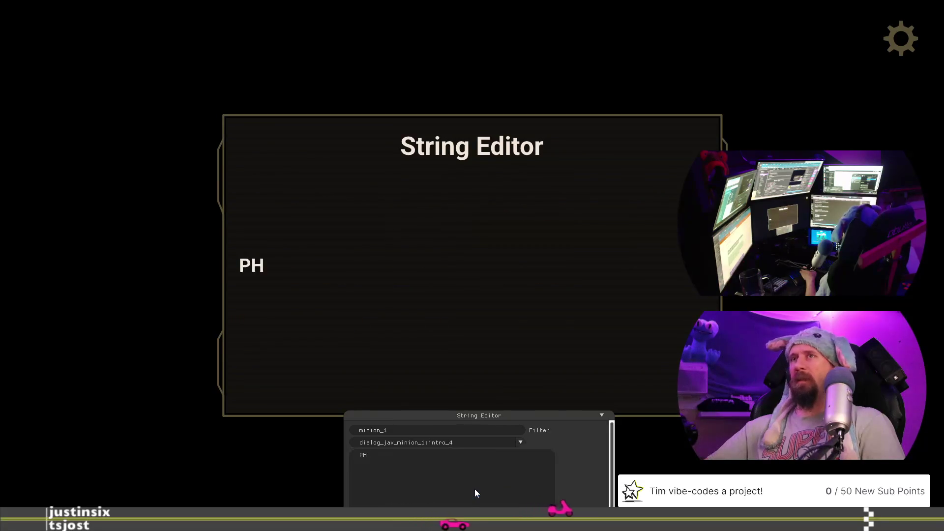
left_click(456, 460)
key("BackSpace")
key("BackSpace")
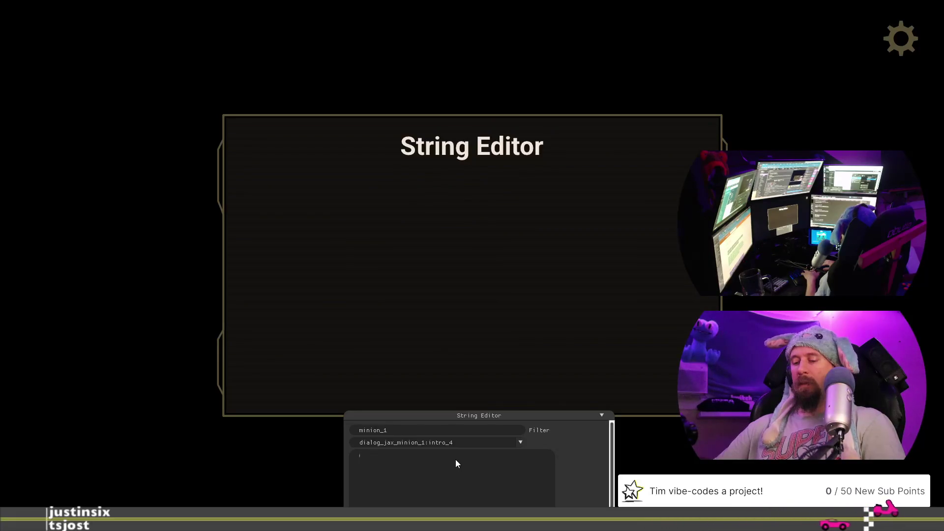
type("B")
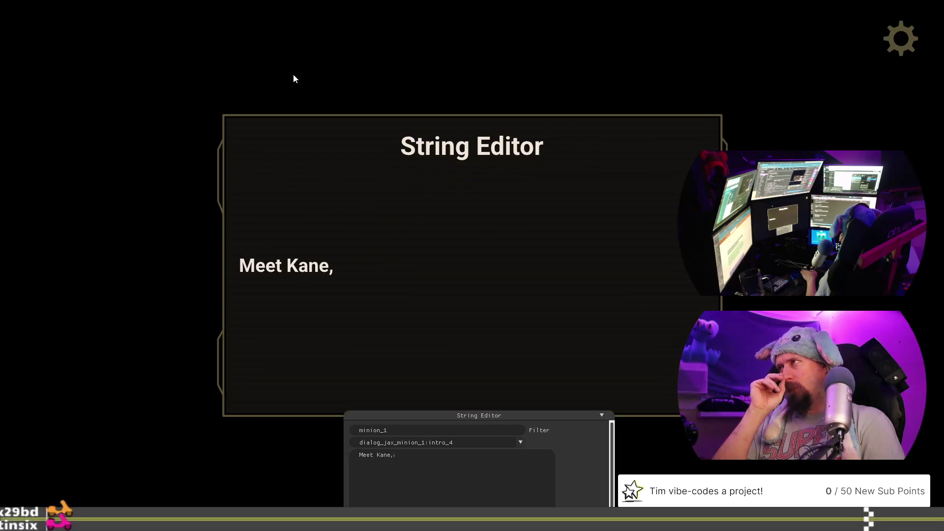
key("BackSpace")
key("BackSpace")
key("BackSpace")
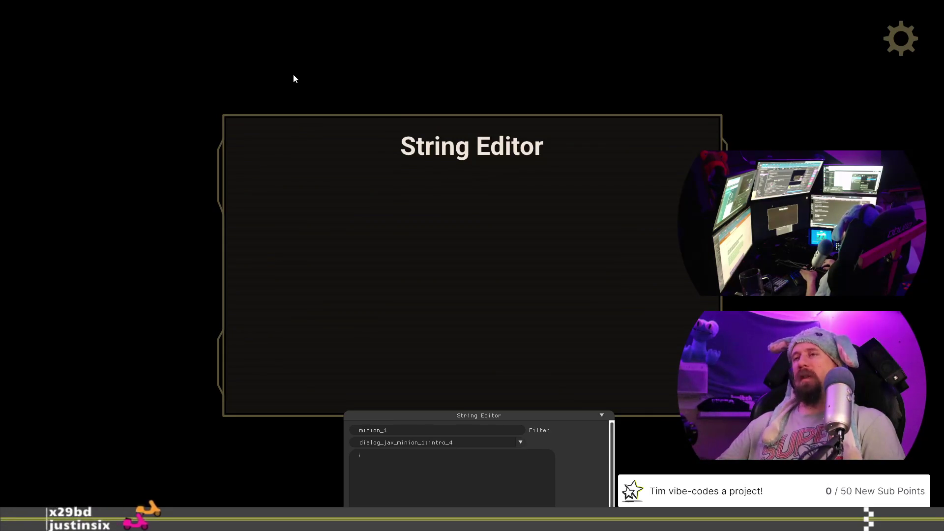
type("Woah, you've gu")
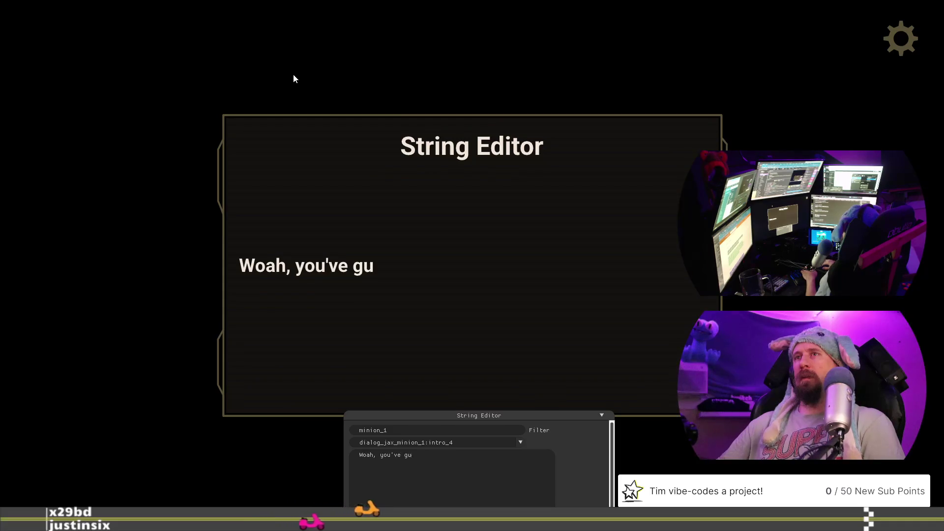
key("BackSpace")
key("BackSpace")
key("BackSpace")
key("BackSpace")
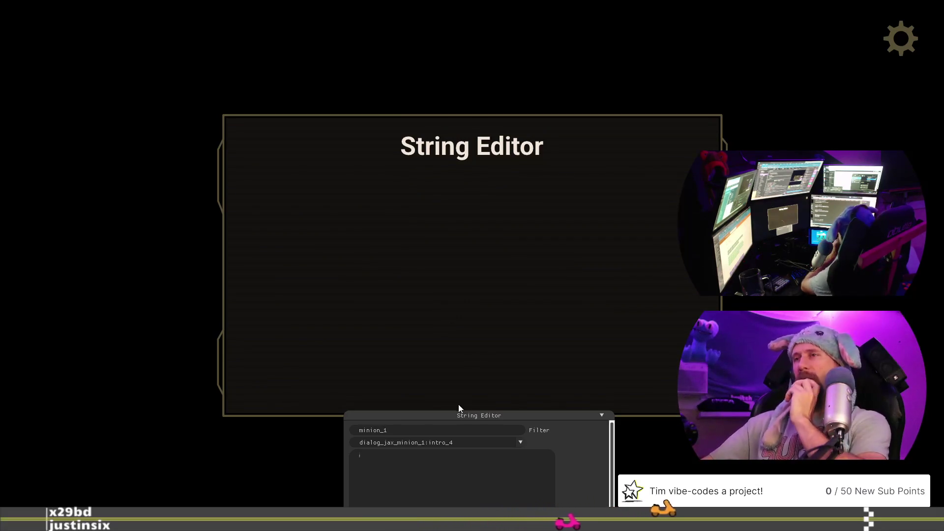
- View intro_2, then return to intro_3 and leave its three-paragraph speech displayed
left_click(521, 443)
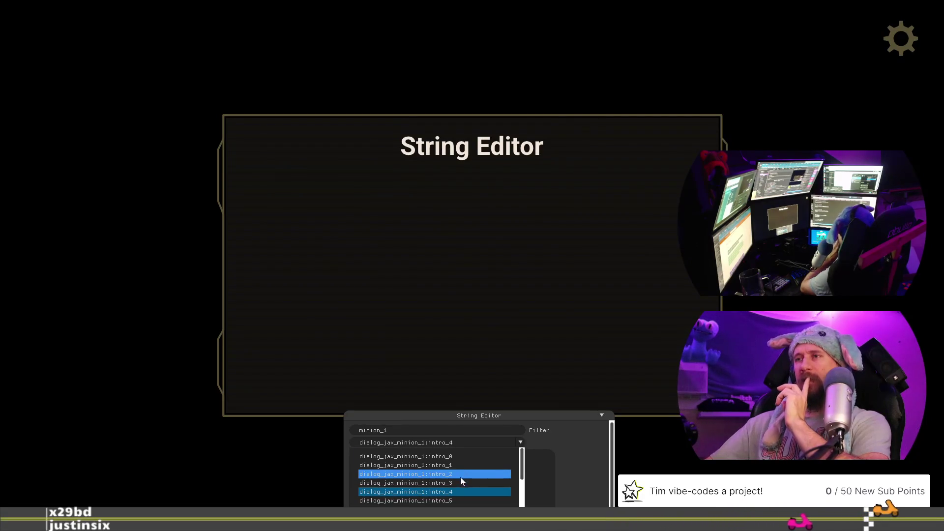
left_click(461, 475)
left_click(507, 440)
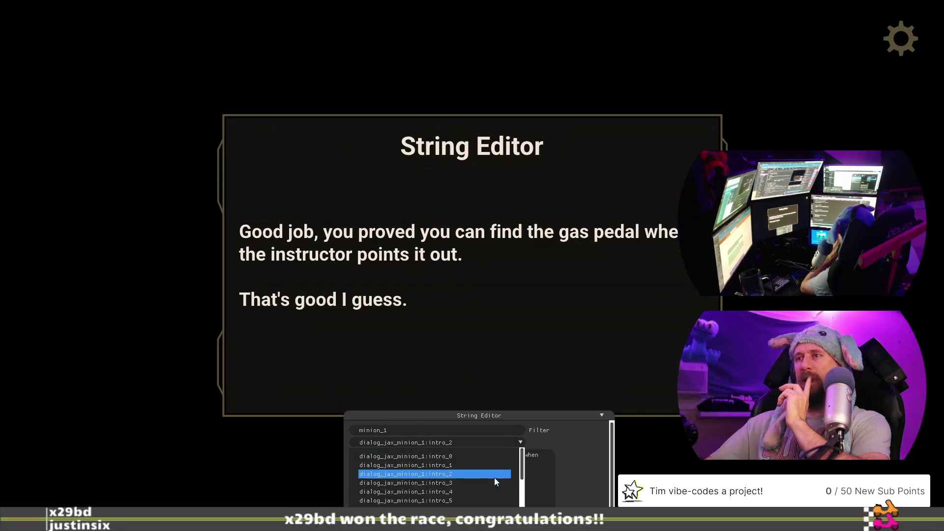
left_click(492, 484)
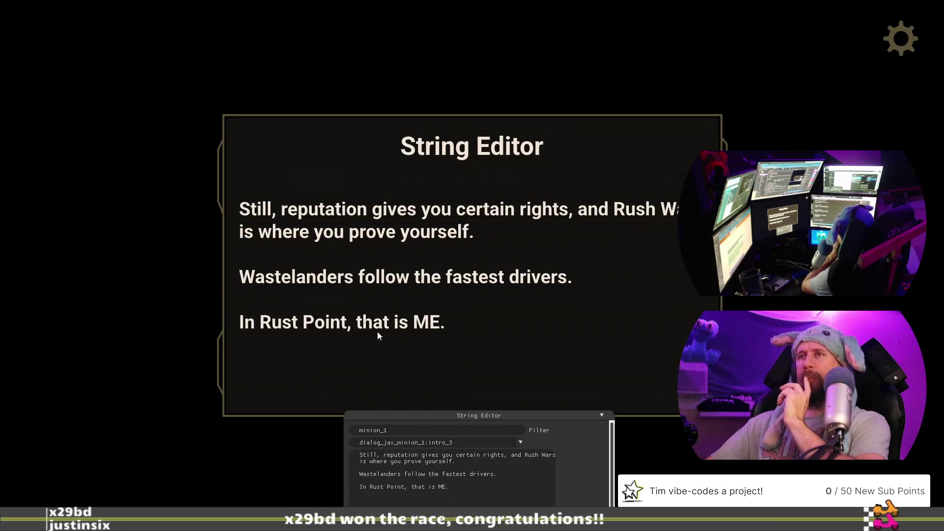
left_click(521, 443)
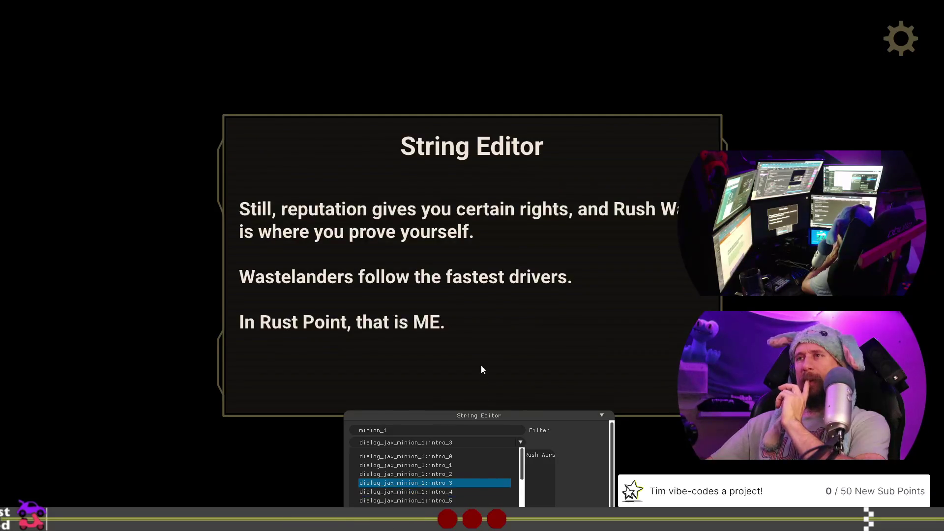
left_click(482, 347)
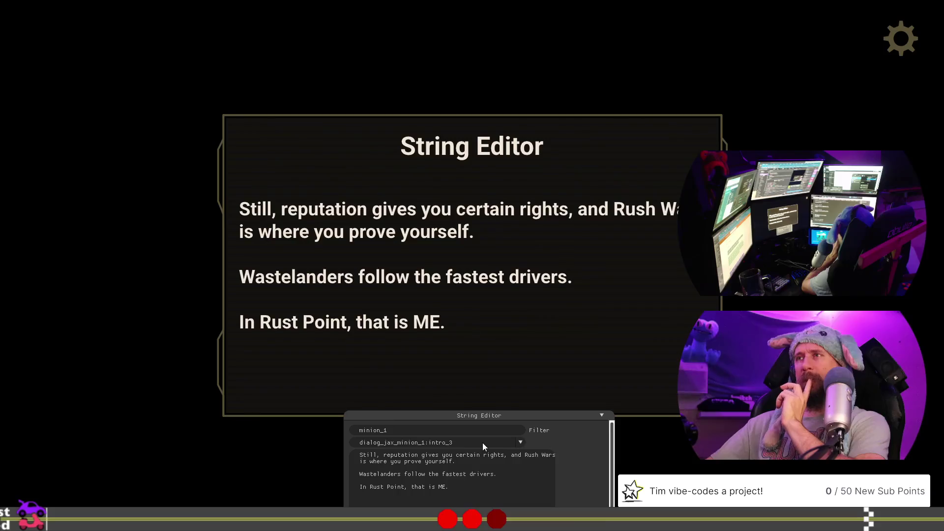
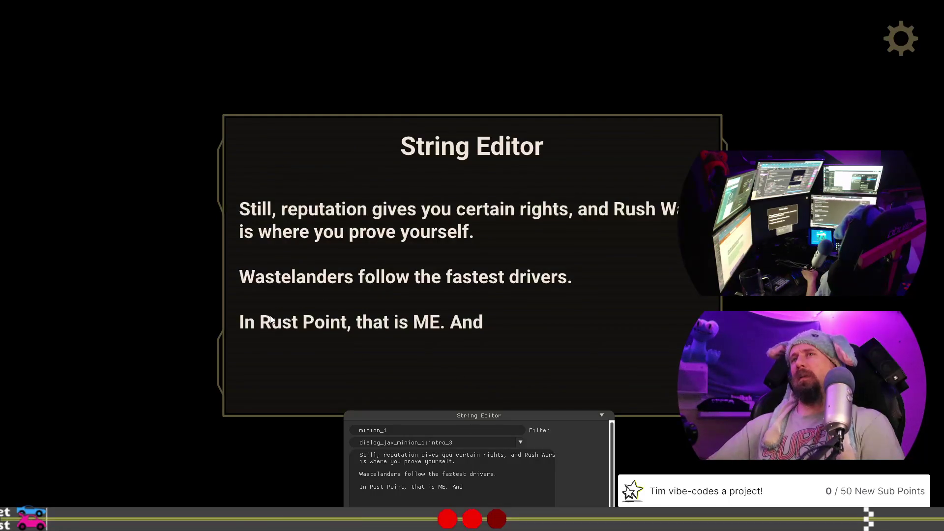
- Move the Rust Point line from intro_3 into the empty intro_4 string
key("ctrl+BackSpace")
key("ctrl+BackSpace")
key("ctrl+BackSpace")
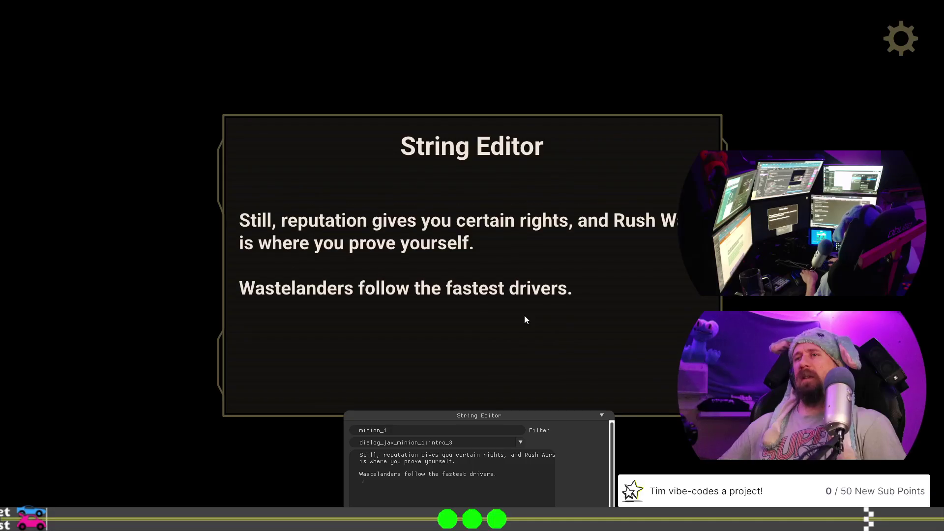
key("BackSpace")
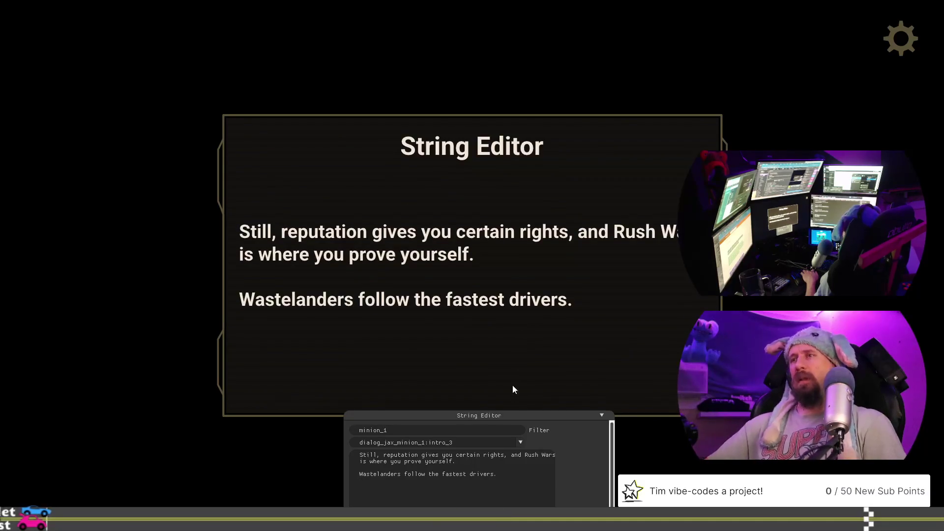
left_click(522, 444)
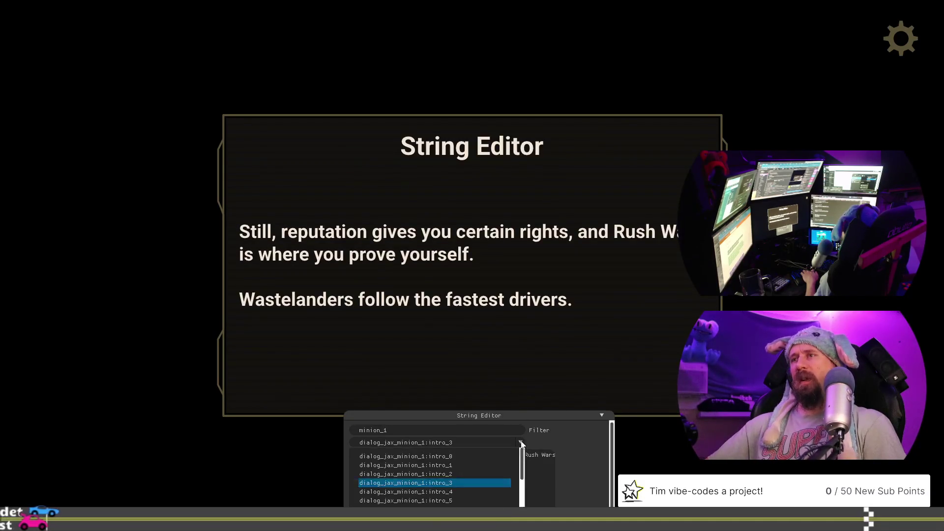
left_click(494, 491)
type("In Rust Point, that is ME. And")
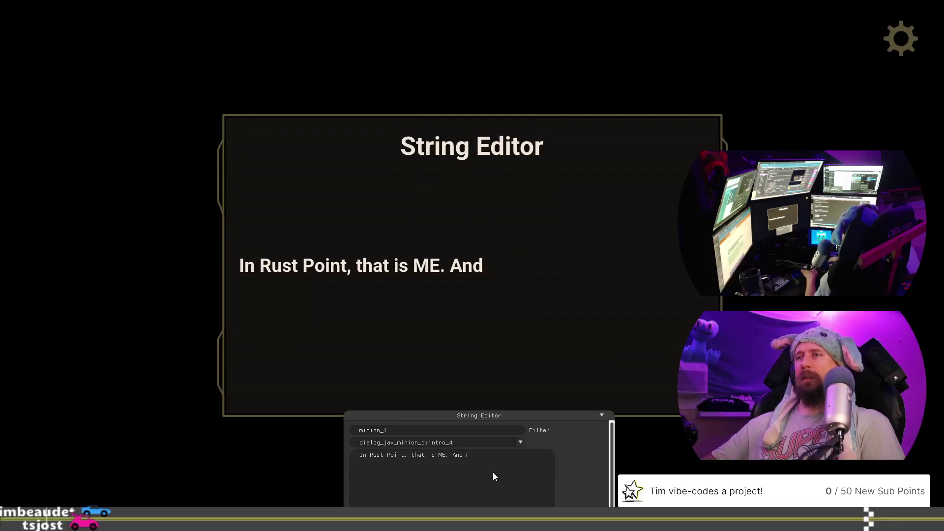
- Reword it as 'I am fastest here in Rust Point. You aren't ready', lowercasing ME
key("Left")
key("Left")
key("Left")
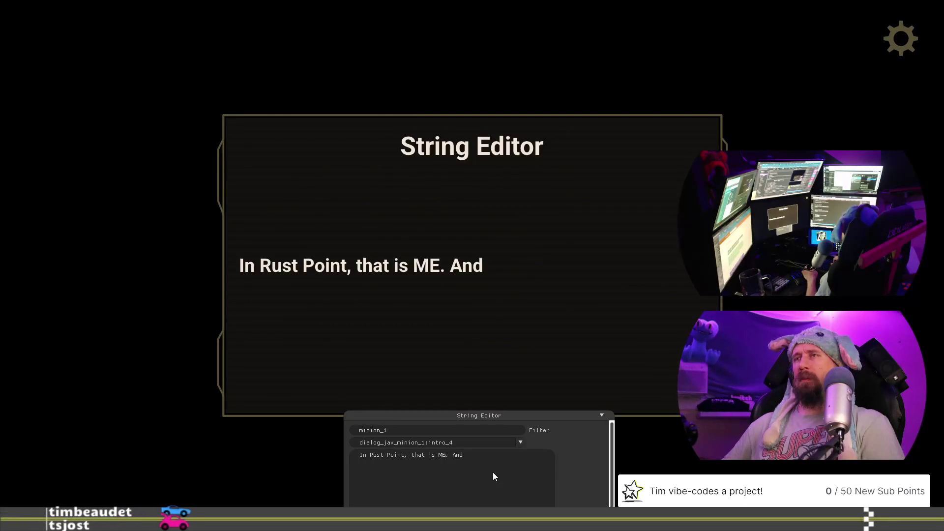
key("Delete")
key("Delete")
type("me")
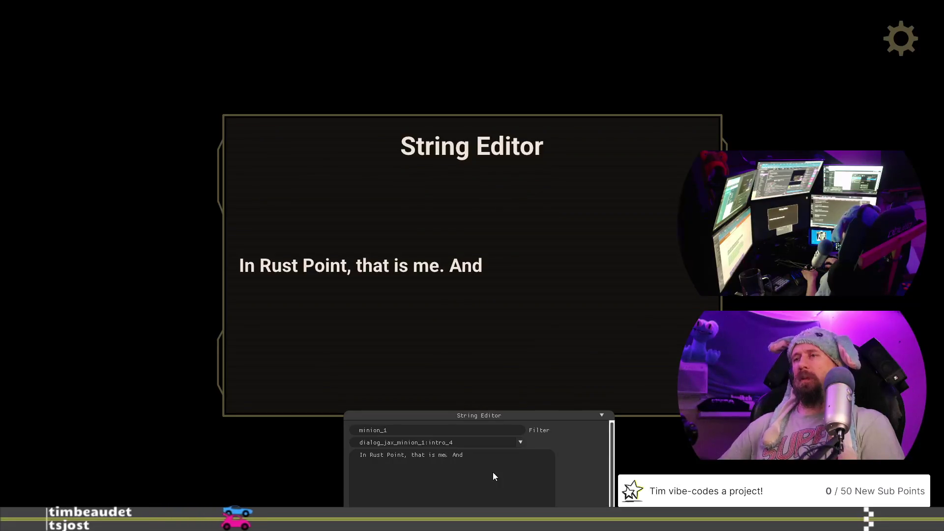
key("BackSpace")
key("BackSpace")
key("BackSpace")
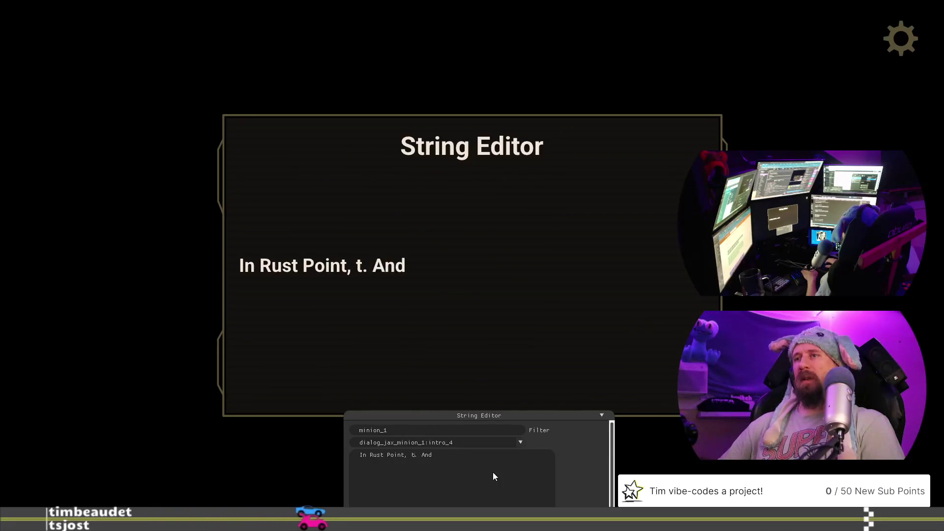
key("Home")
type("I am fast")
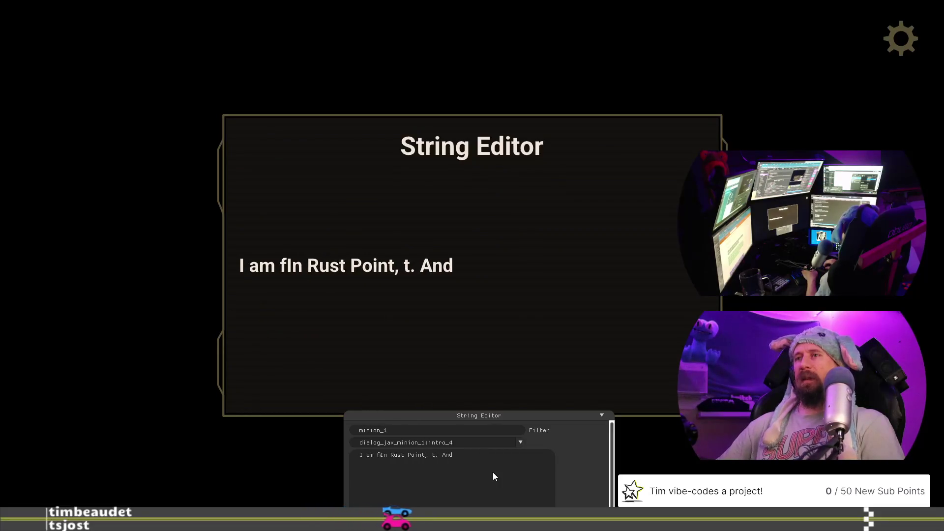
type("est ")
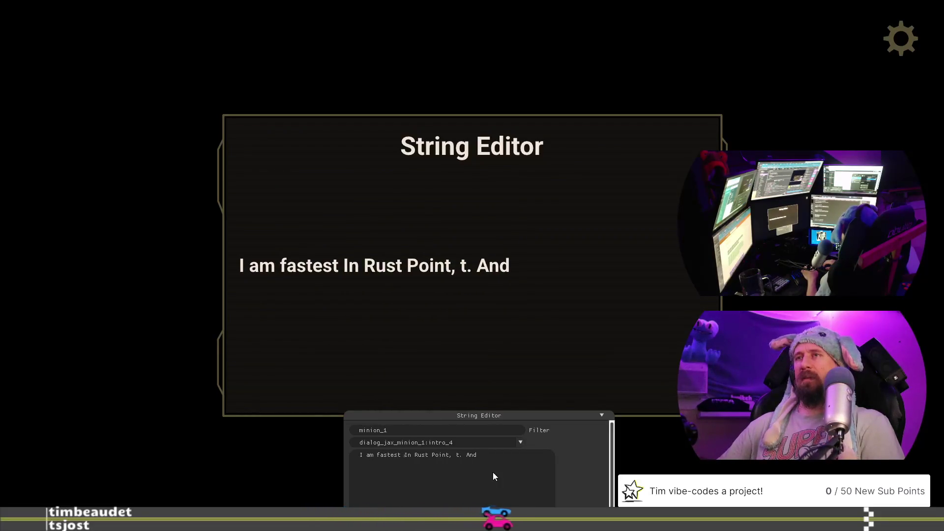
type("here i")
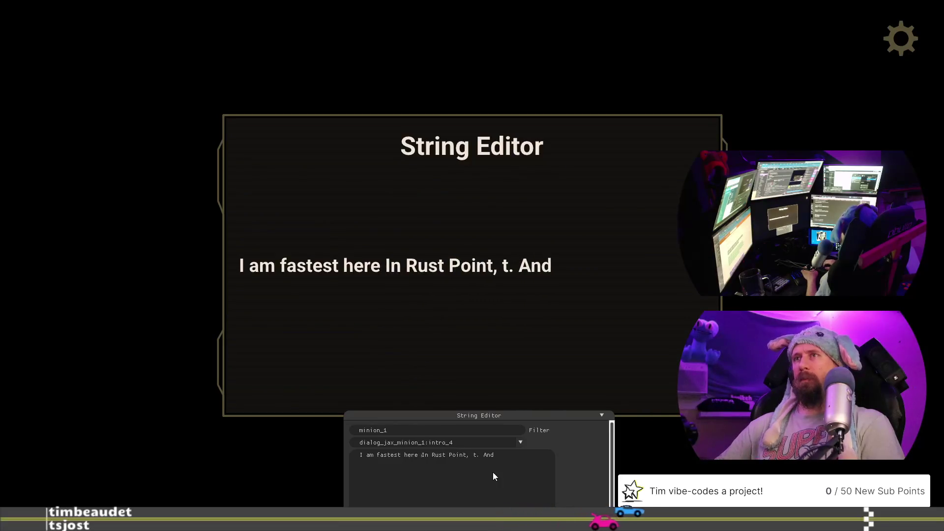
key("Delete")
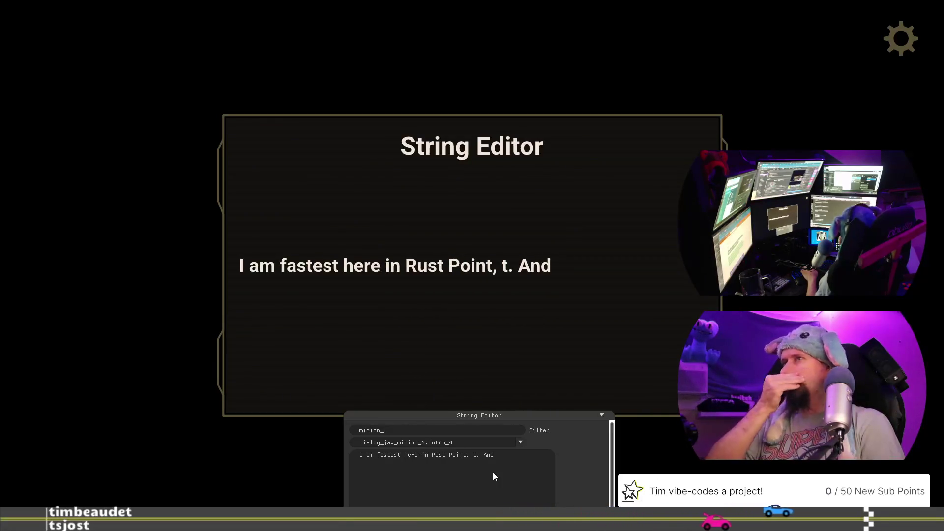
key("BackSpace")
key("BackSpace")
key("BackSpace")
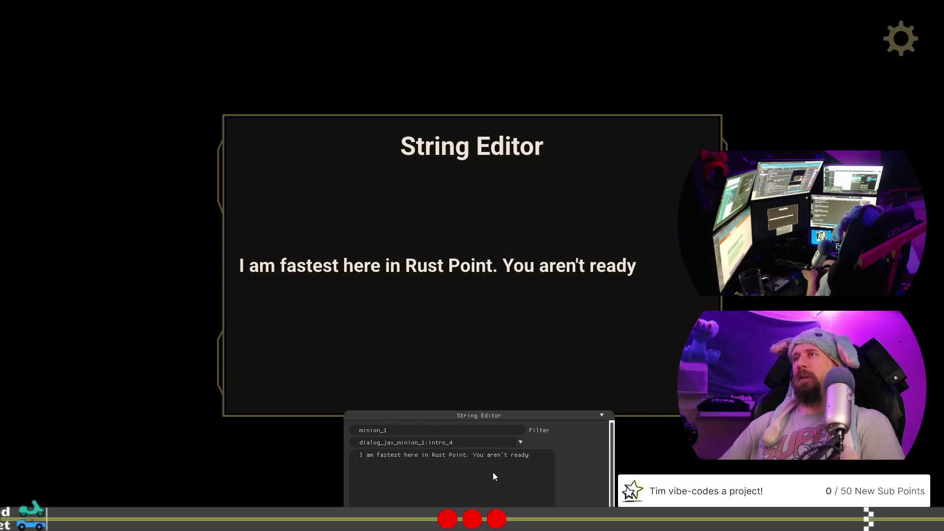
- Start a second line reading 'You may have found the track, but you'
key("BackSpace")
key("BackSpace")
key("BackSpace")
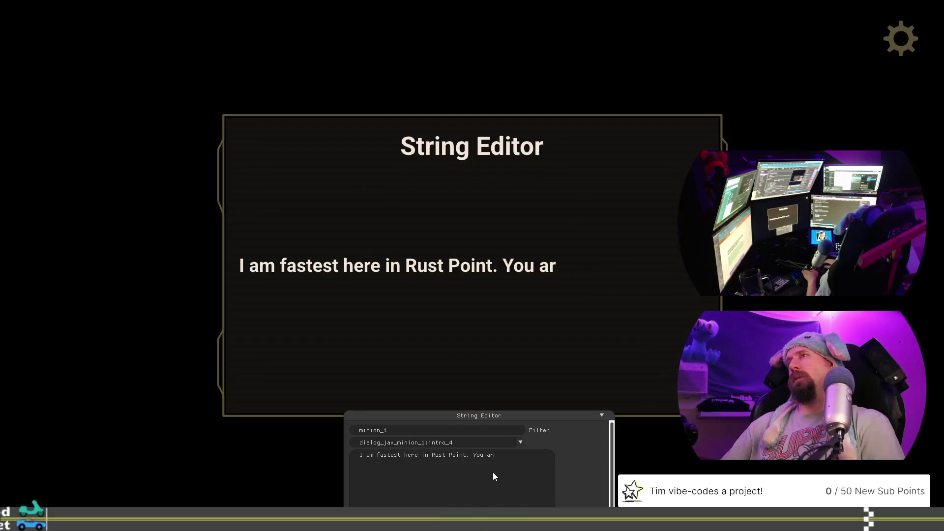
key("BackSpace")
type("u ma")
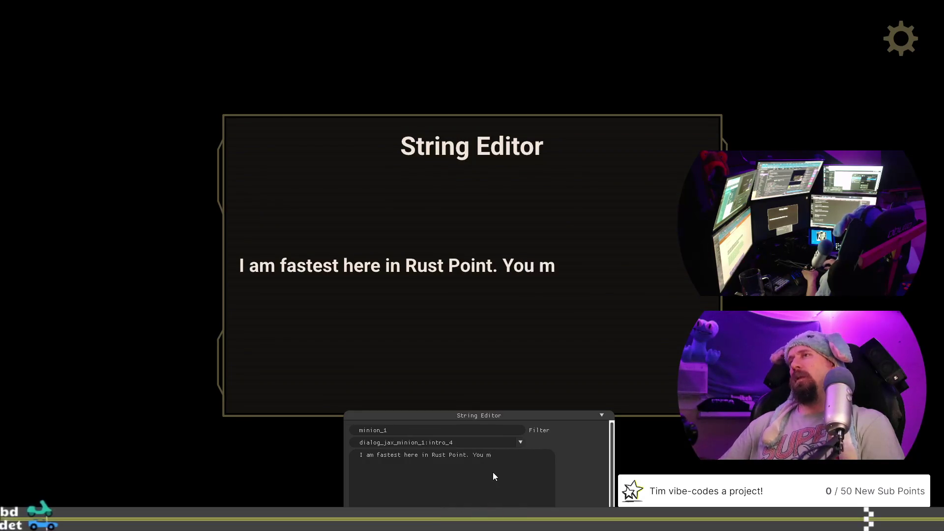
key("BackSpace")
key("BackSpace")
key("BackSpace")
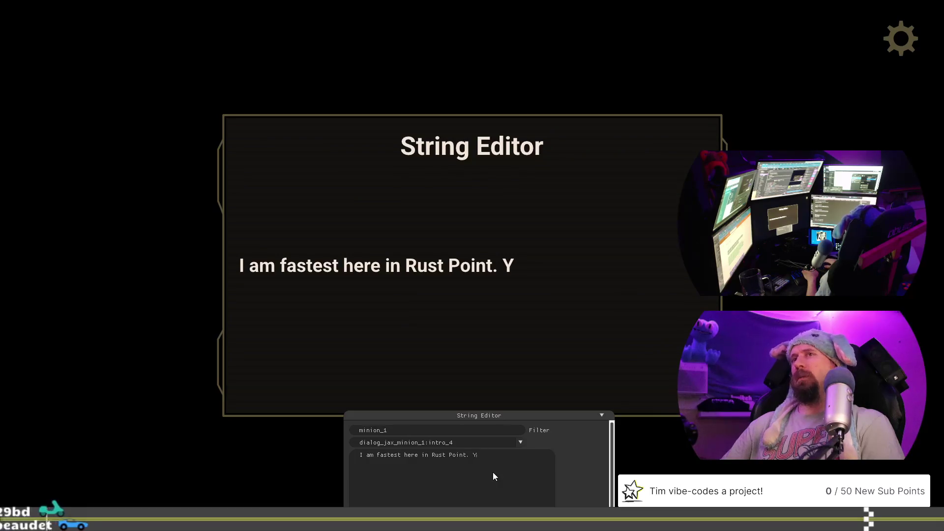
key("Return")
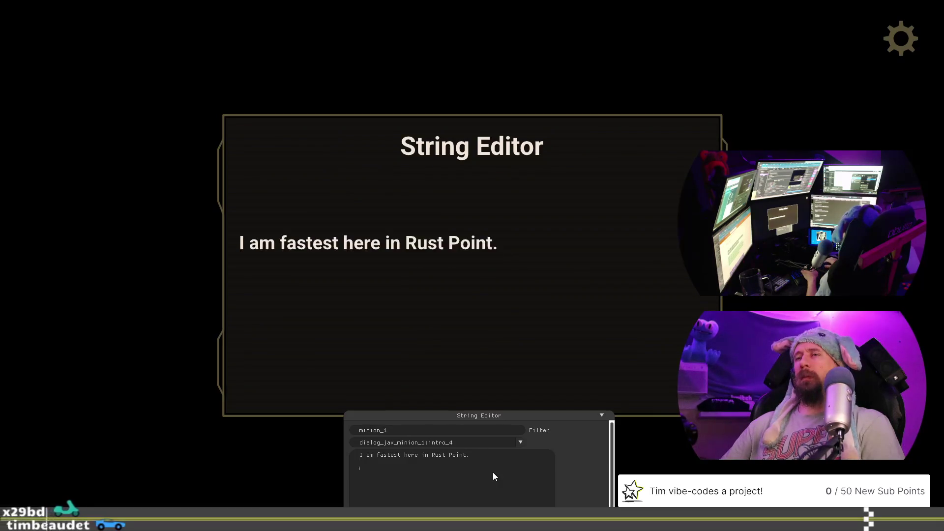
type("You may have")
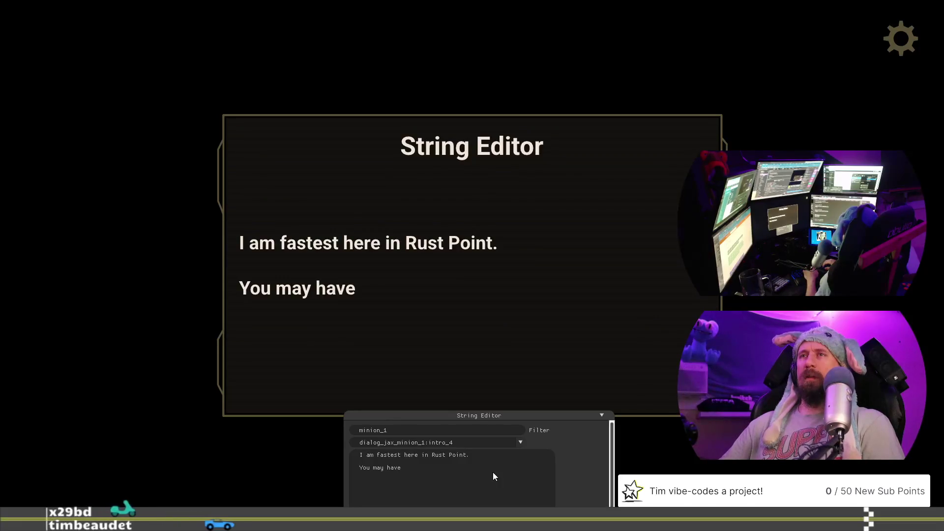
type(" found")
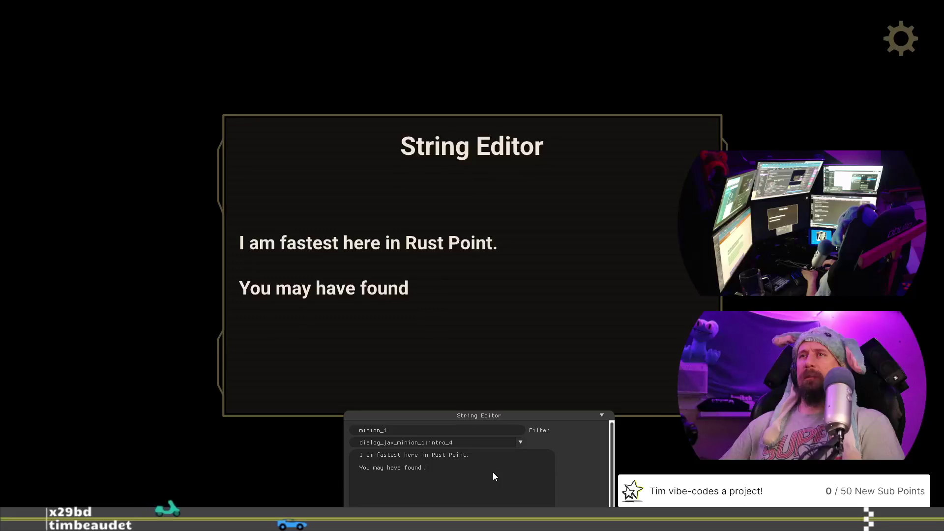
type("the track, but")
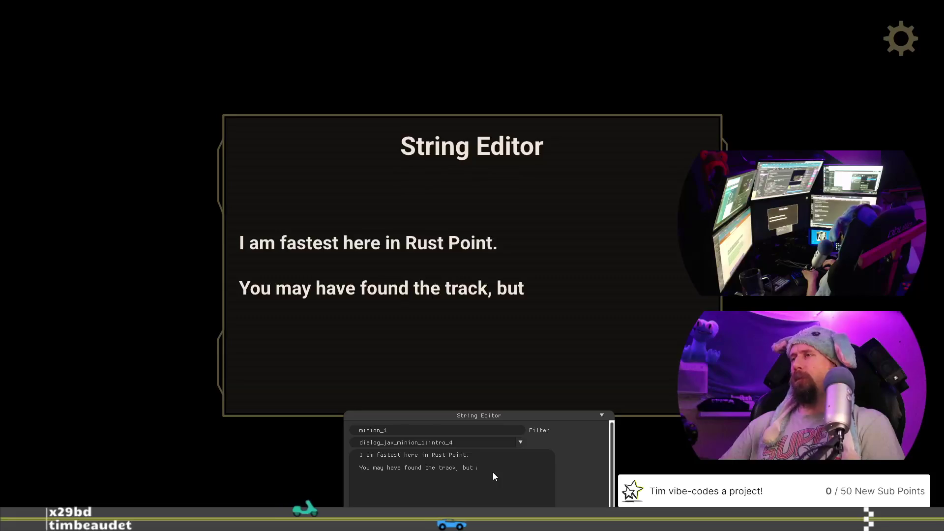
type("you")
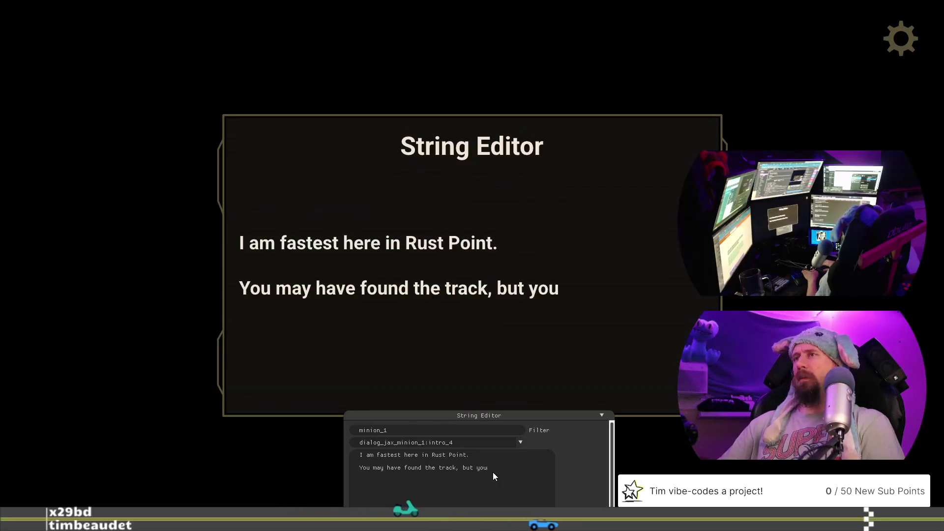
- Rework the rest of that sentence so it ends 'wasting my fuel yet'
key("BackSpace")
key("BackSpace")
key("BackSpace")
type("I'm")
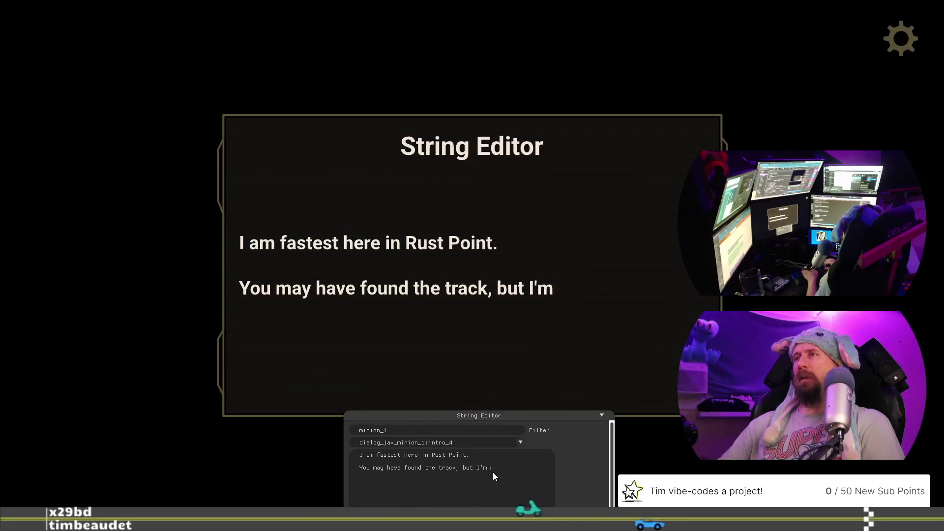
type(" not racing u")
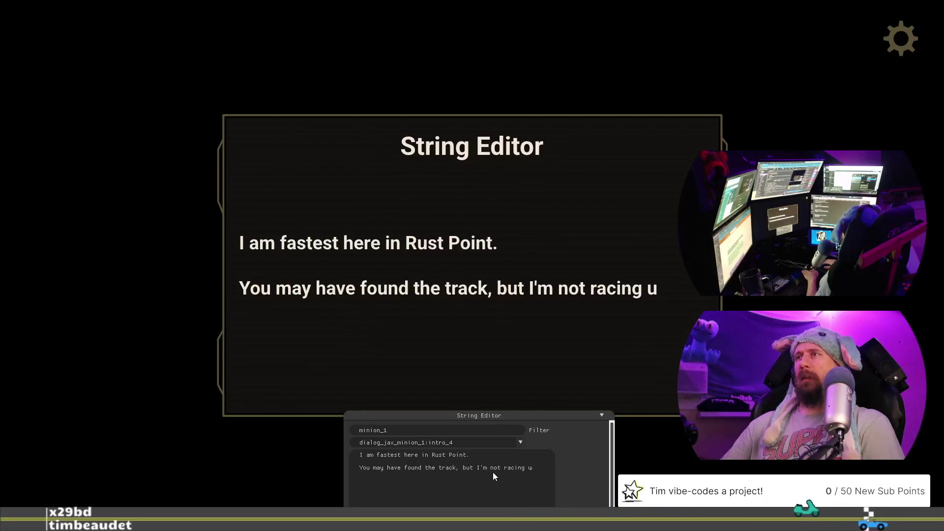
key("BackSpace")
key("BackSpace")
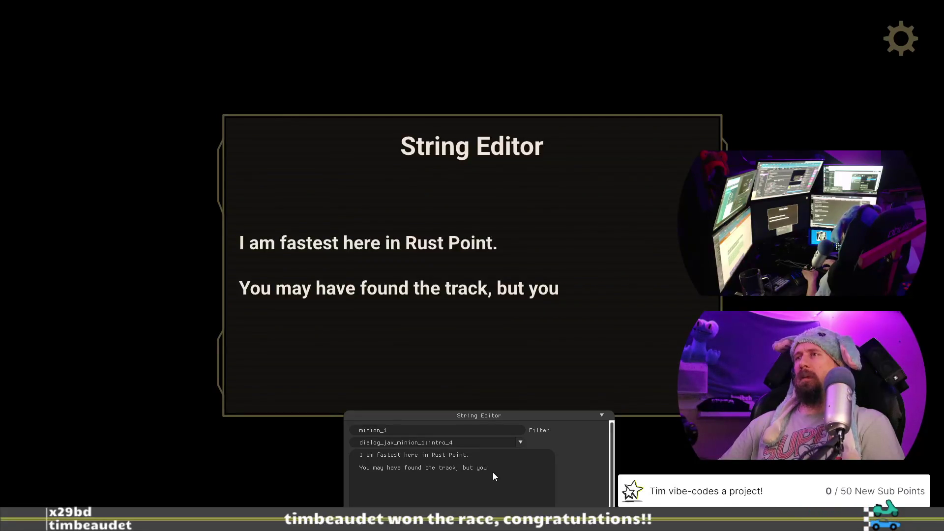
type(" won't ra")
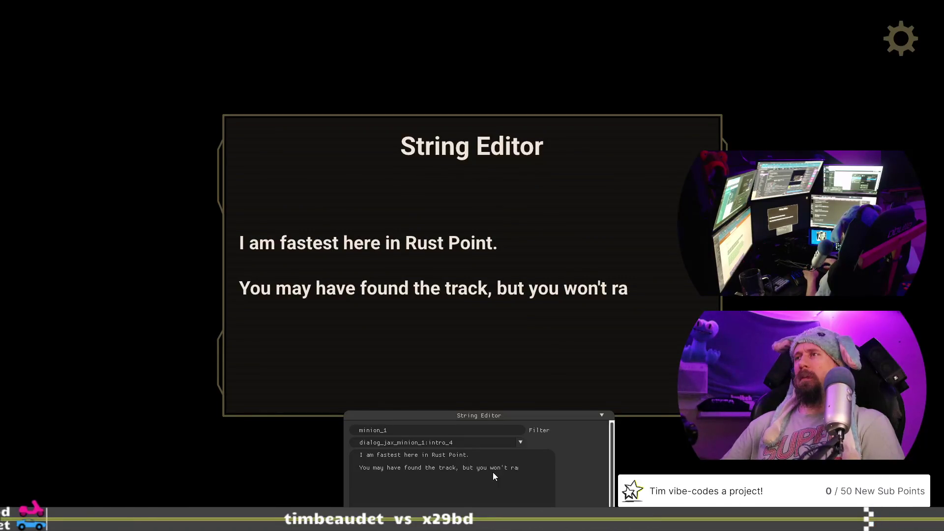
key("BackSpace")
key("BackSpace")
key("BackSpace")
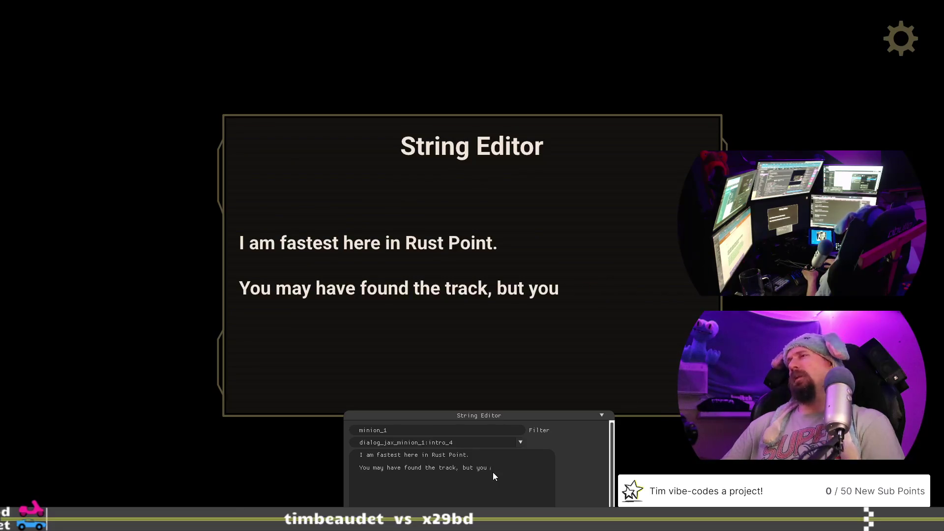
key("BackSpace")
type("won't was")
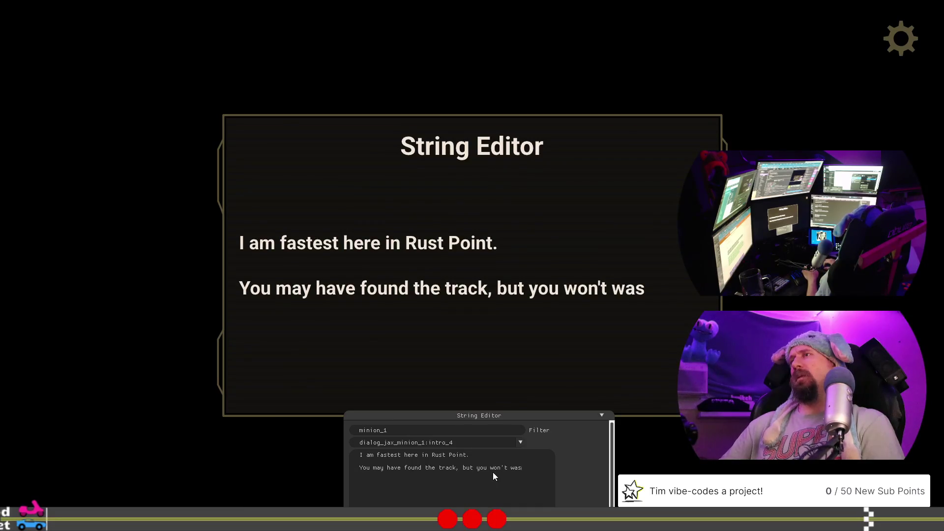
type("te")
key("BackSpace")
key("BackSpace")
key("BackSpace")
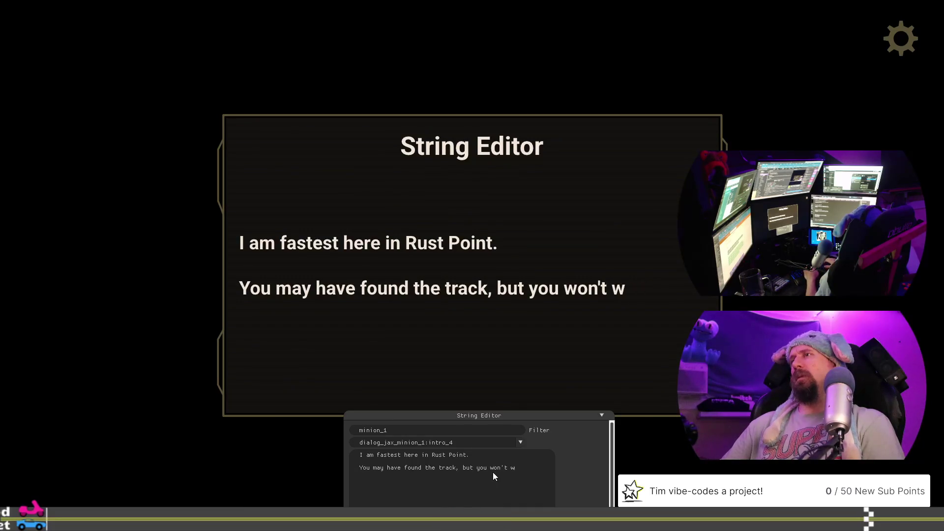
type("wasting m")
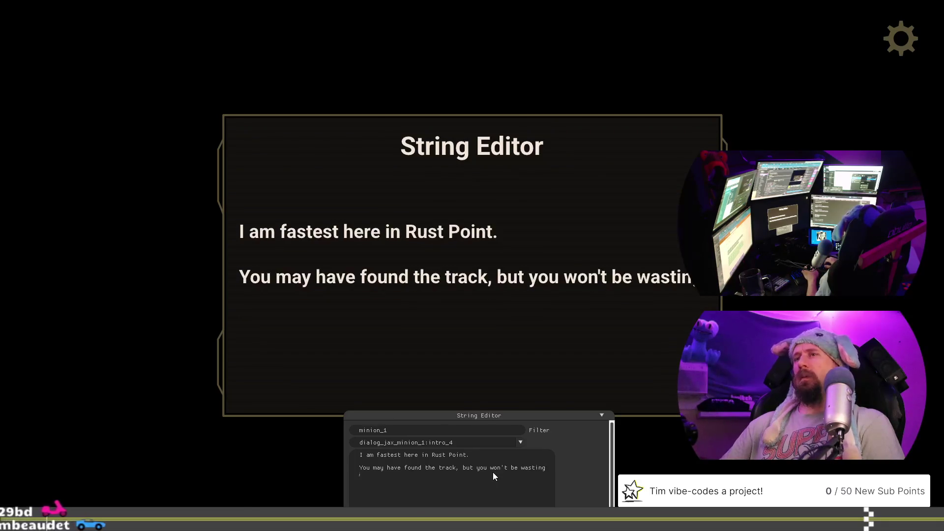
type("y fuel u")
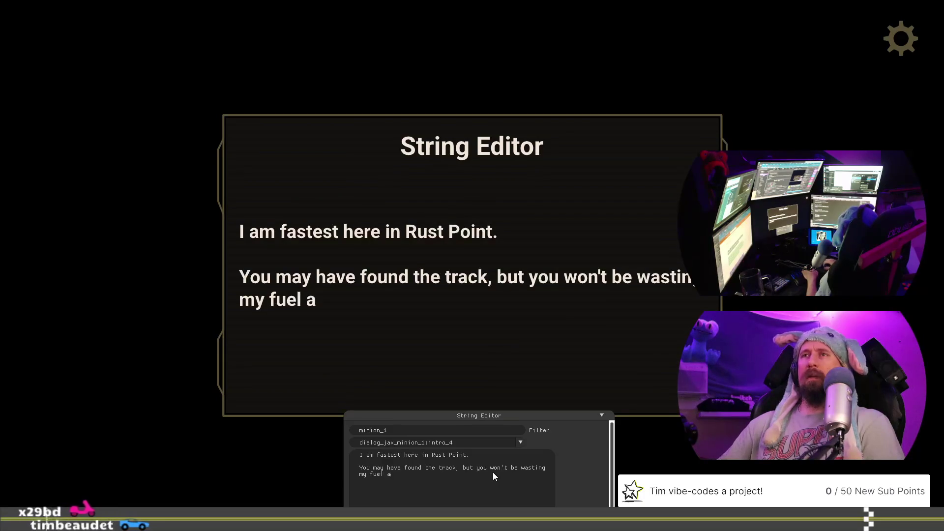
type("ntil you")
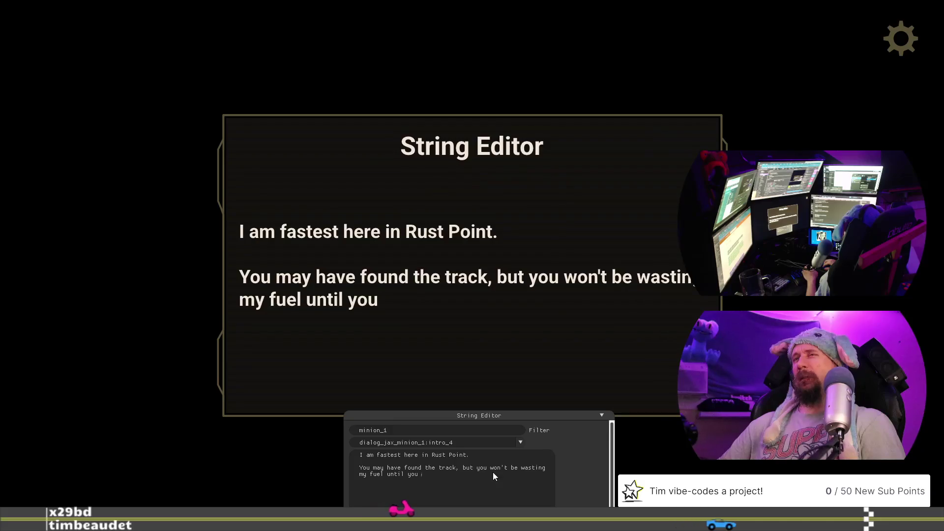
key("BackSpace")
key("BackSpace")
key("BackSpace")
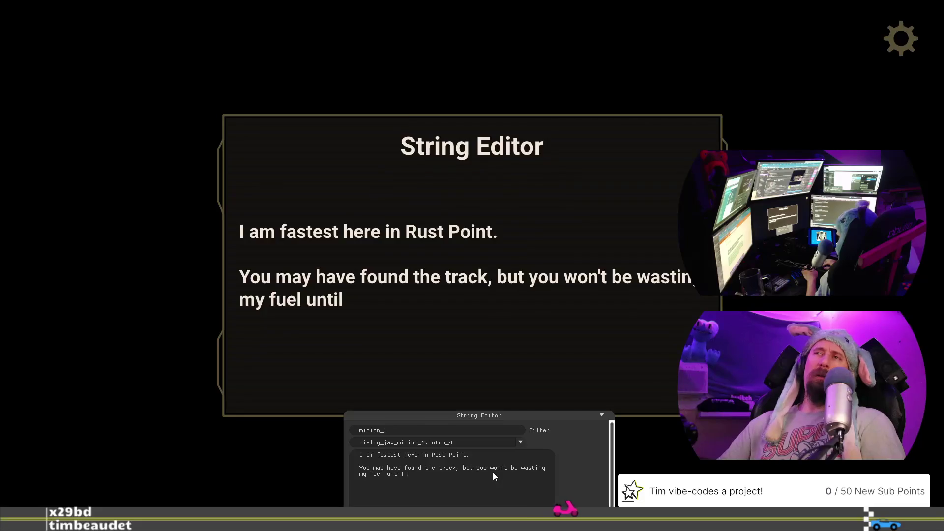
type("yes")
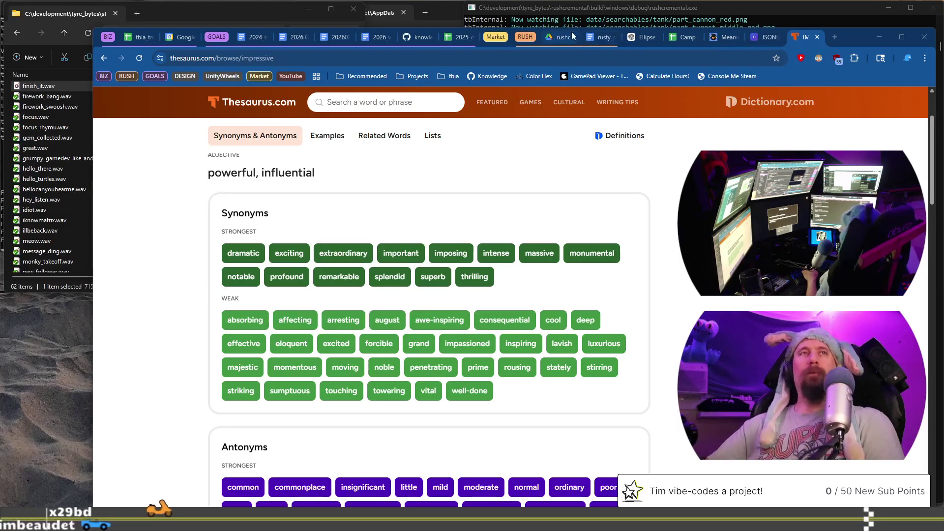
- Go from the Thesaurus.com synonyms page back to the rusty_racer_design_doc tab
left_click(596, 41)
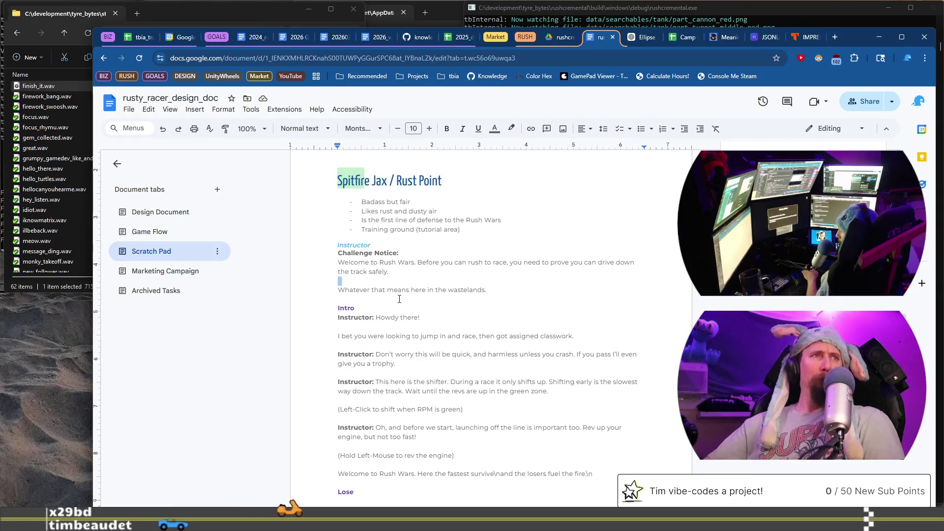
- Scroll the Scratch Pad to Jax's Kane-section dialogue and select the rest of his first line
left_click(388, 230)
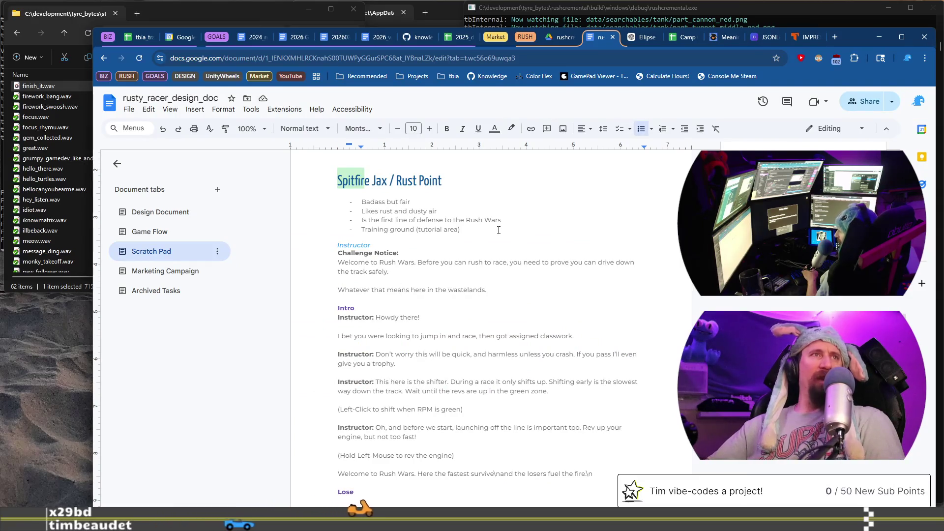
scroll(493, 316, "down", 7)
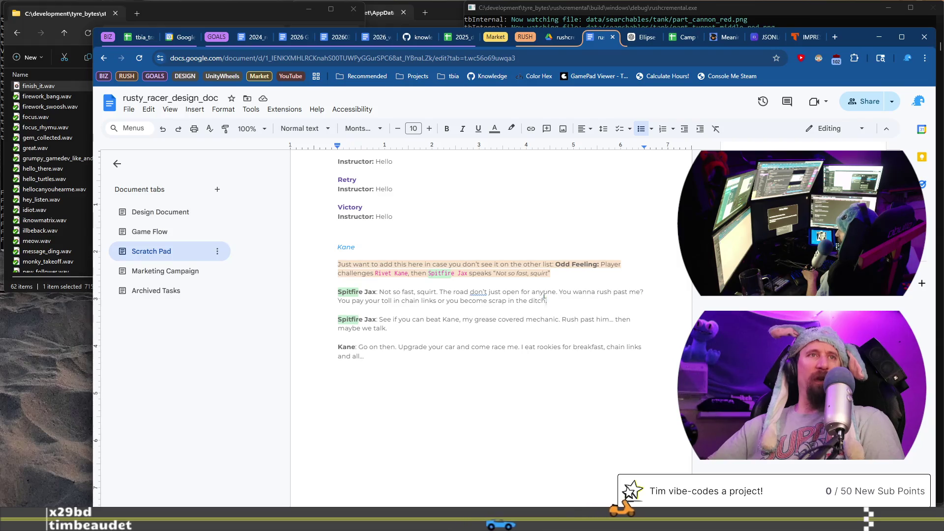
left_click_drag(549, 300, 540, 292)
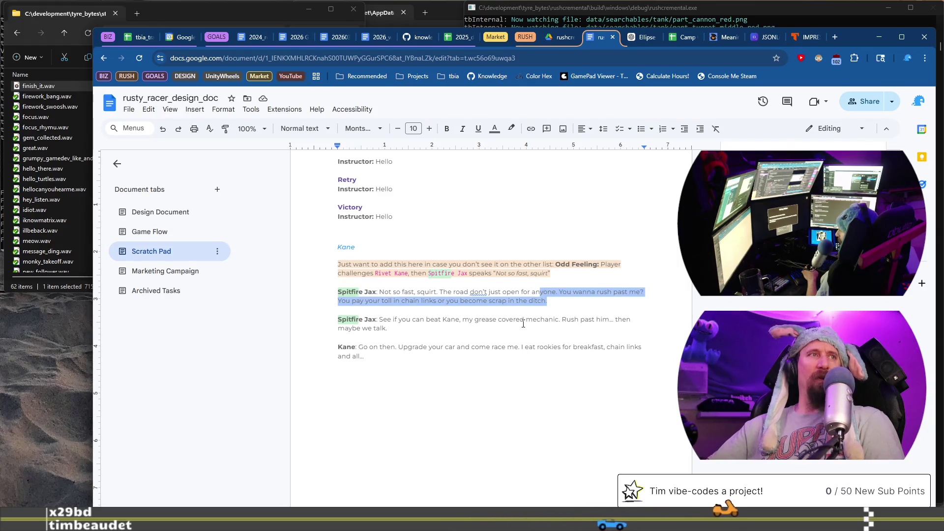
scroll(528, 318, "up", 1)
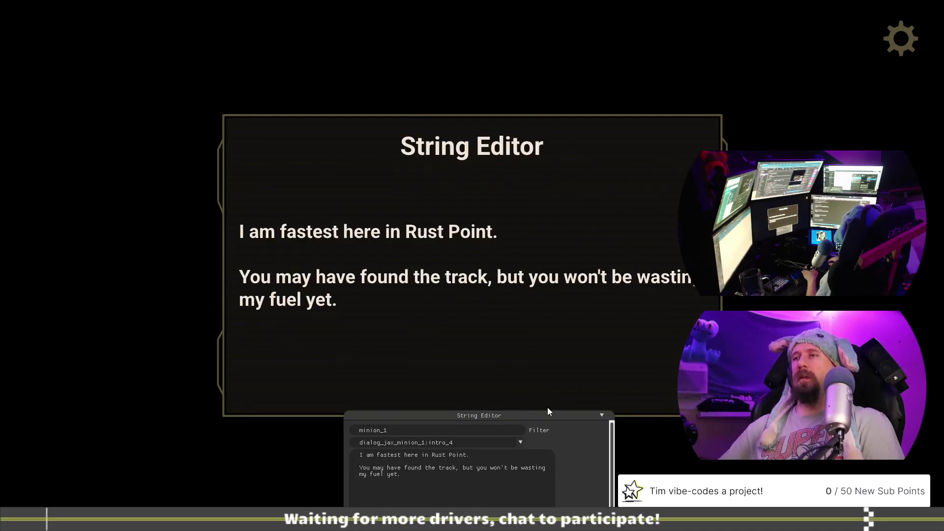
- Join Jax's second line back into one and make it end 'my fuel racing you,'
key("BackSpace")
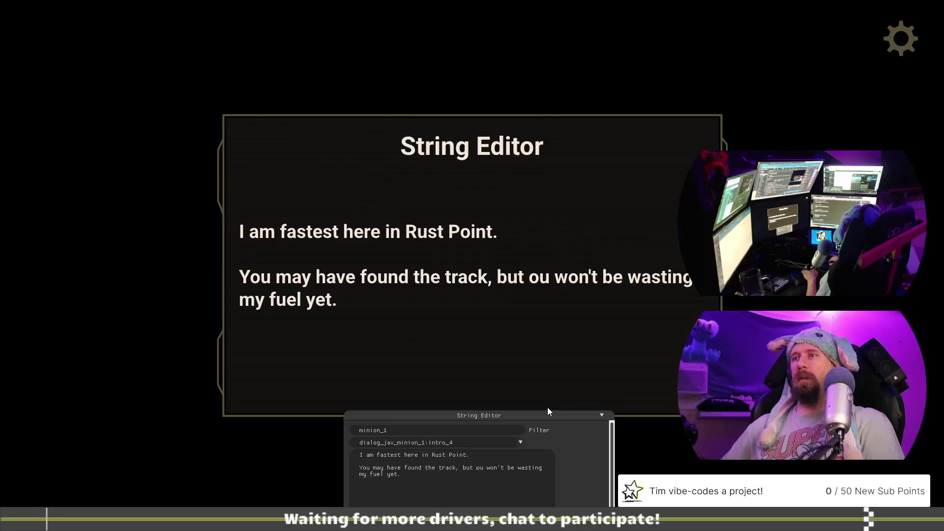
key("BackSpace")
key("BackSpace")
key("BackSpace")
key("BackSpace")
key("BackSpace")
key("BackSpace")
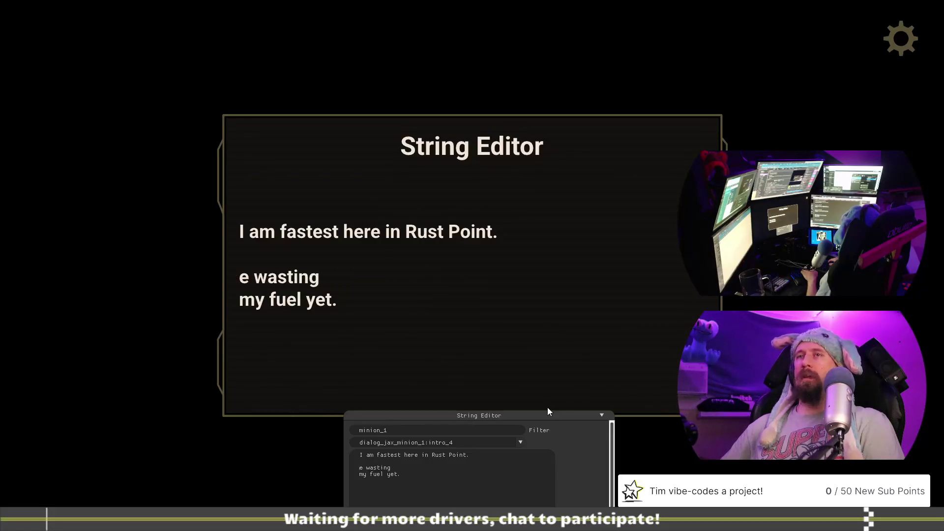
type("I'")
key("BackSpace")
type("won't b")
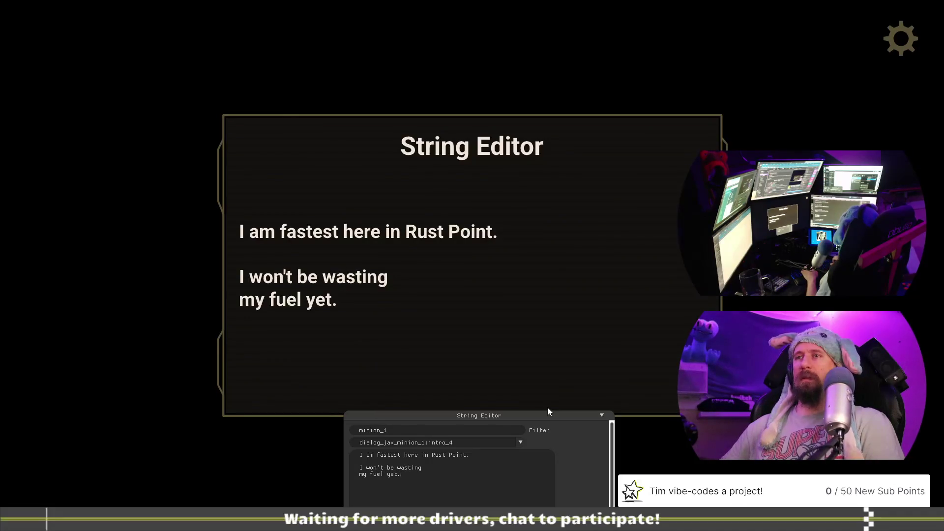
key("Home")
key("BackSpace")
key("End")
key("BackSpace")
key("BackSpace")
key("BackSpace")
key("BackSpace")
type("racing,")
key("BackSpace")
type("you,")
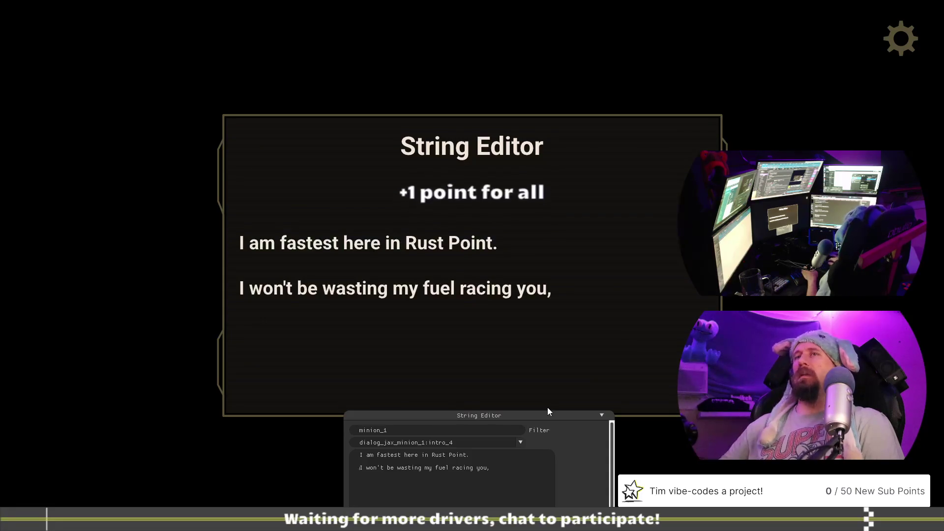
- Open the sentence with 'But I don't need to', replacing the old 'won't be' wording
type("But")
key("Right")
key("Right")
type("don't need to")
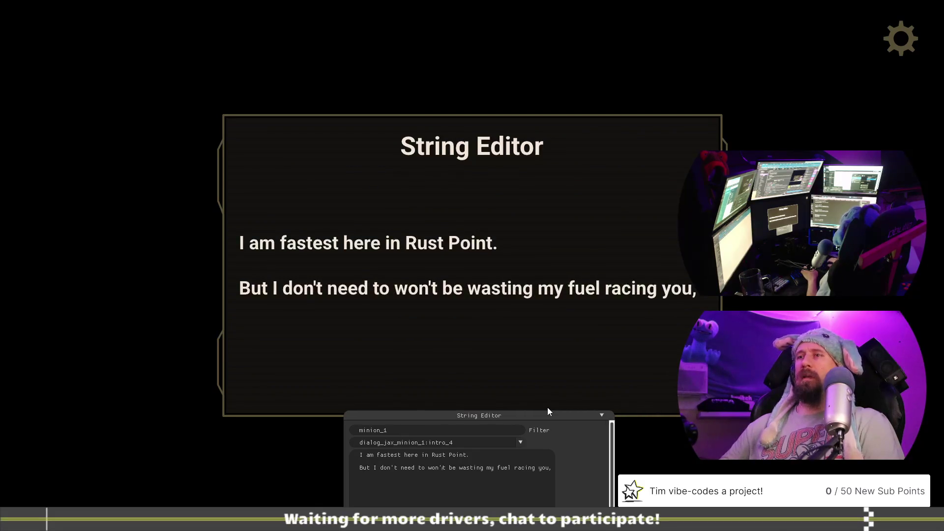
key("BackSpace")
key("Home")
key("Delete")
key("Delete")
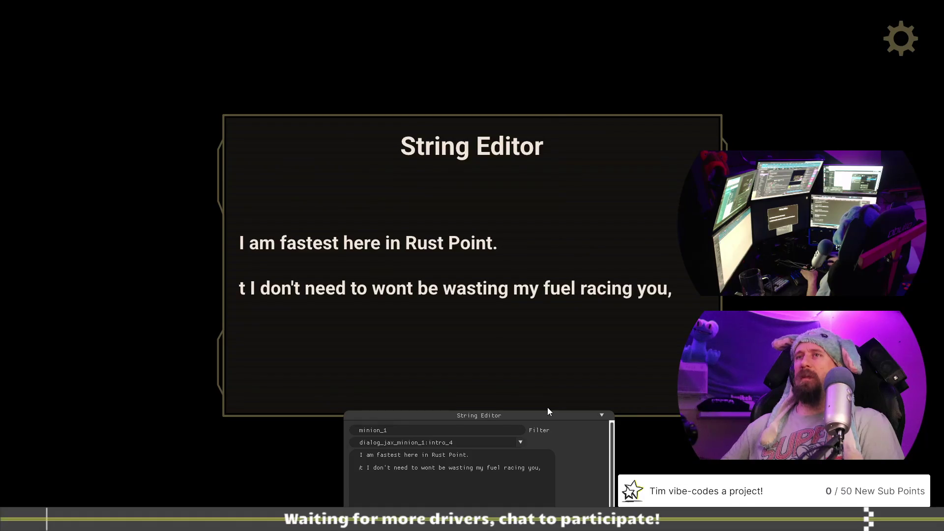
type("Bu")
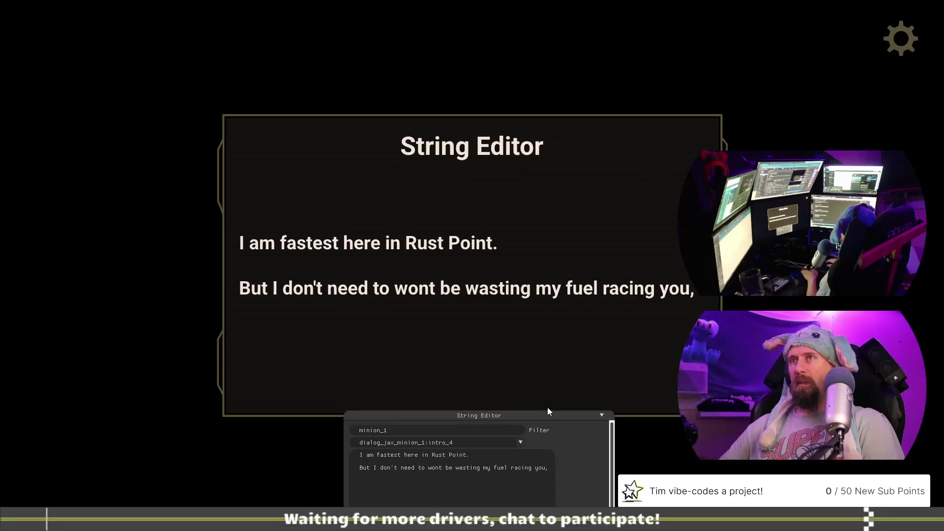
key("BackSpace")
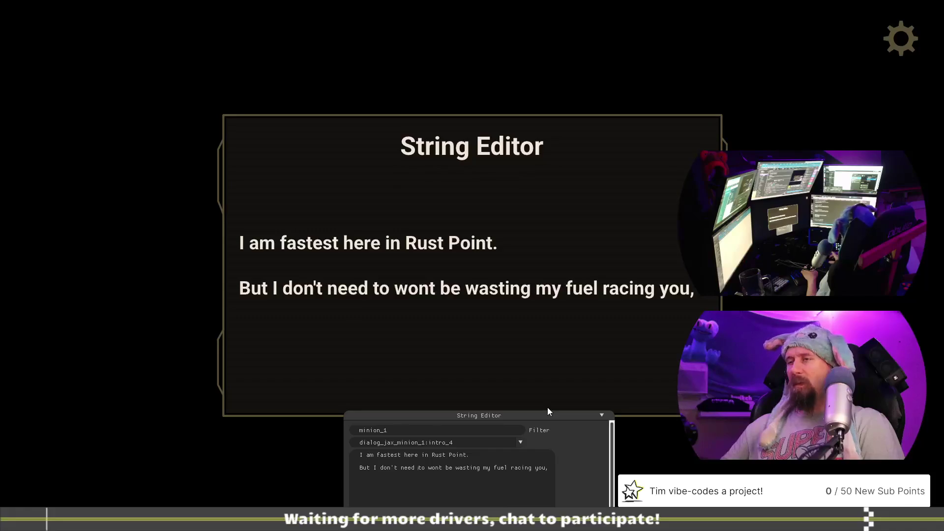
key("Delete")
key("Delete")
key("Delete")
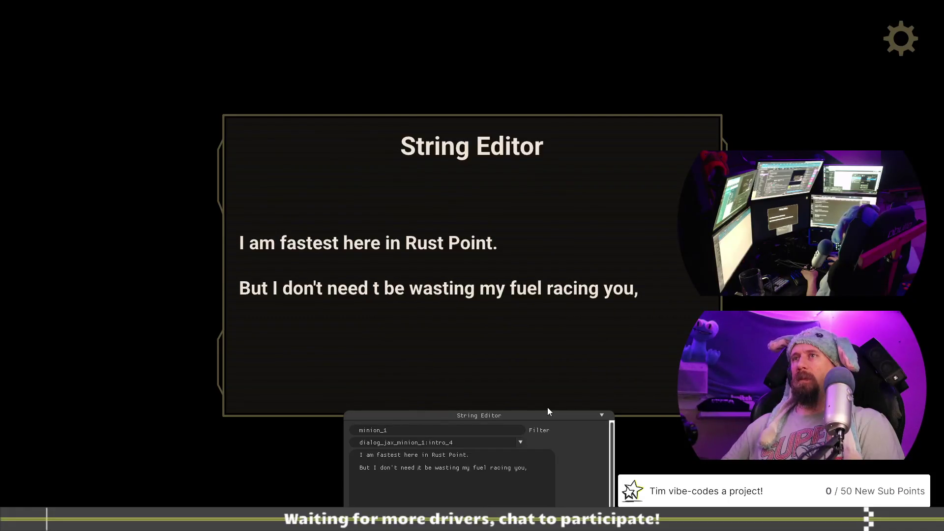
key("Delete")
key("Delete")
key("Delete")
type("to")
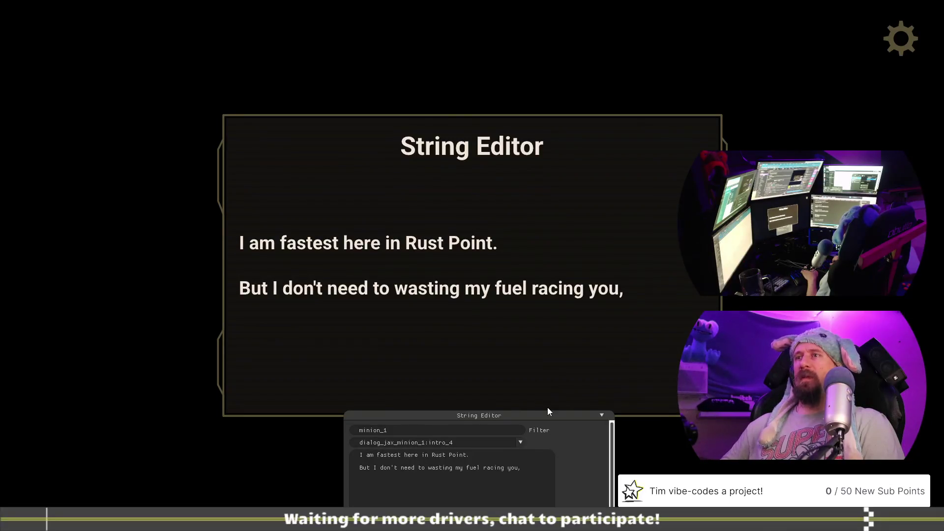
- Change 'wasting' to 'waste', end with 'racing you...' and begin 'I'll send'
key("Right")
key("Right")
key("Right")
key("Delete")
key("BackSpace")
key("BackSpace")
type("e")
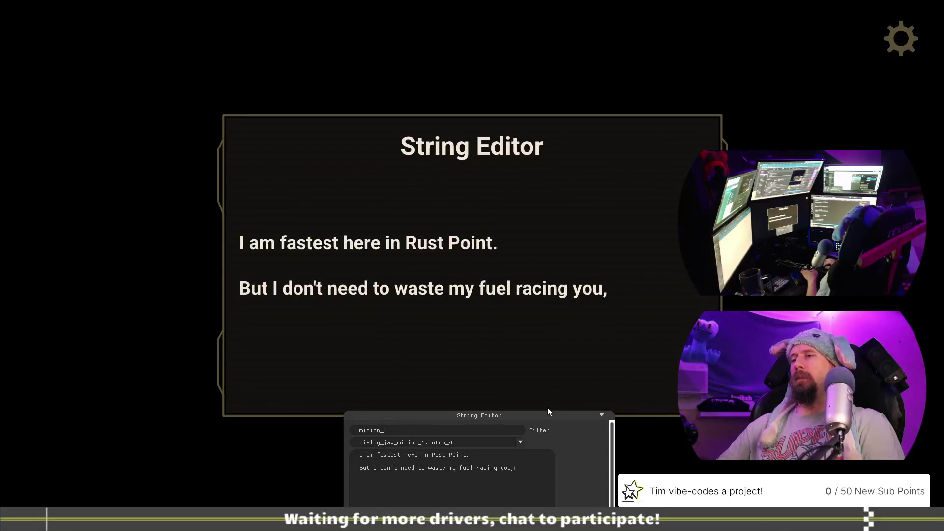
key("BackSpace")
key("BackSpace")
type("...")
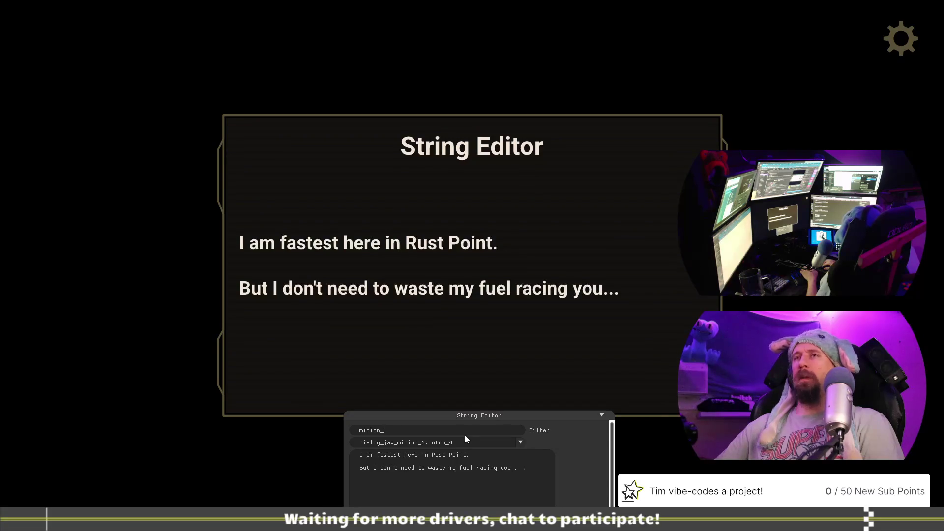
type("I'll se")
type("nd")
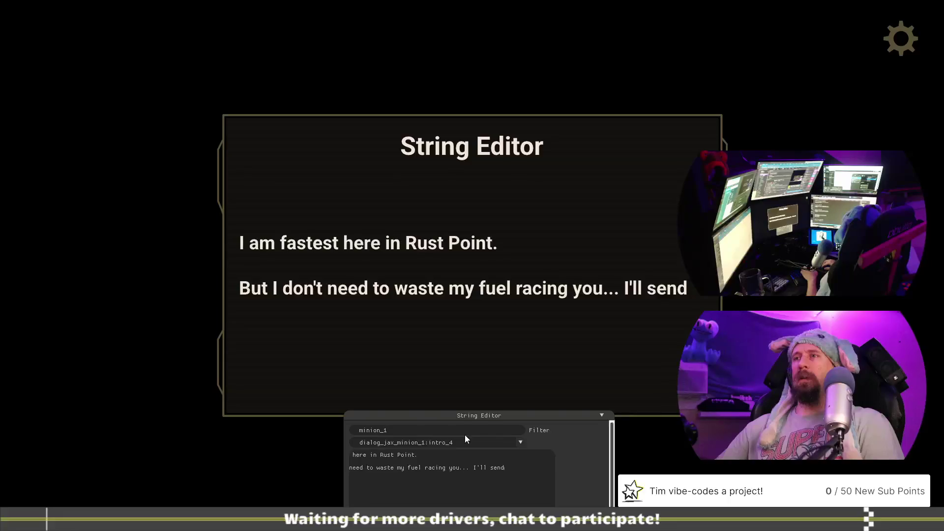
- Complete the line with 'I'll send Kane, my grease covered mechanic.' and bring up the design doc
key("Return")
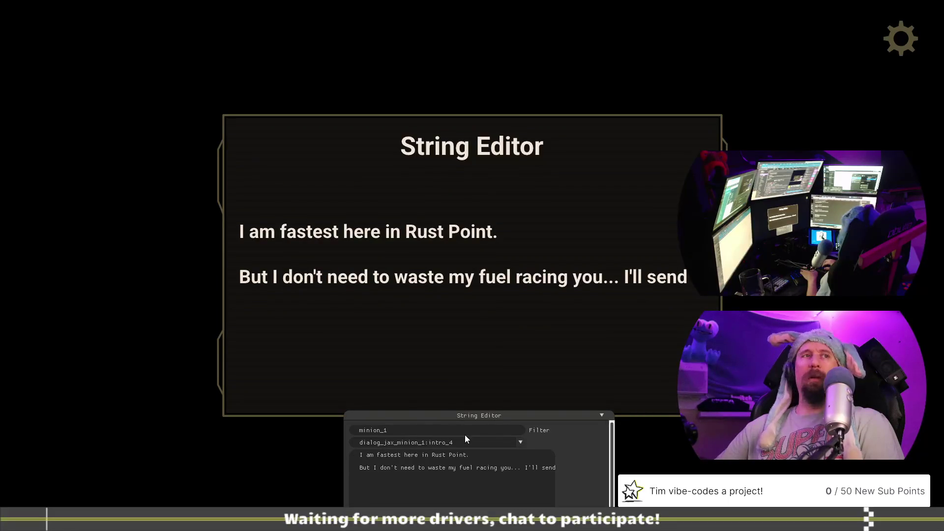
type(" Kane, ")
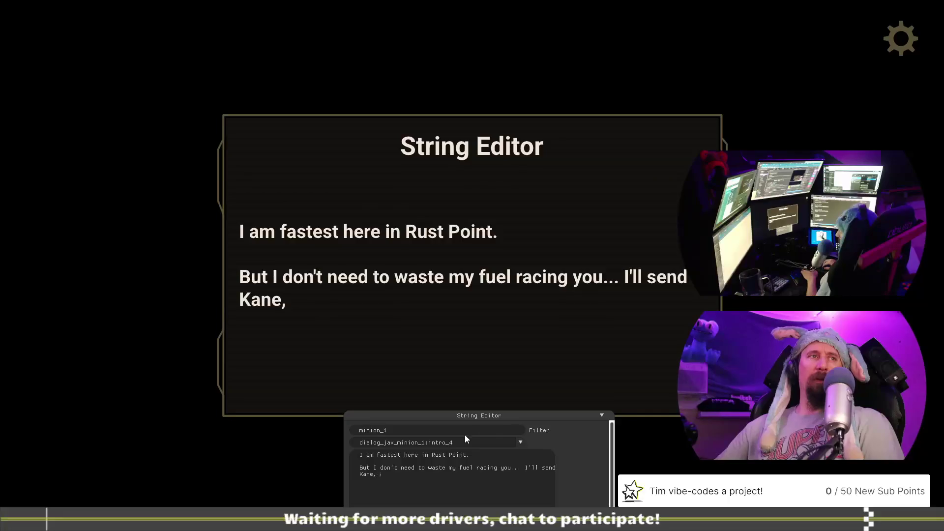
type("my ")
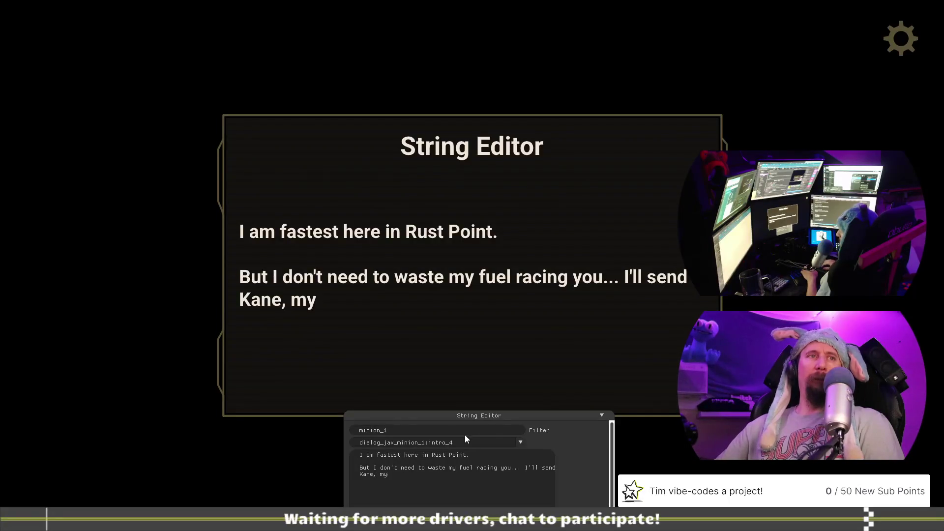
type("grease ")
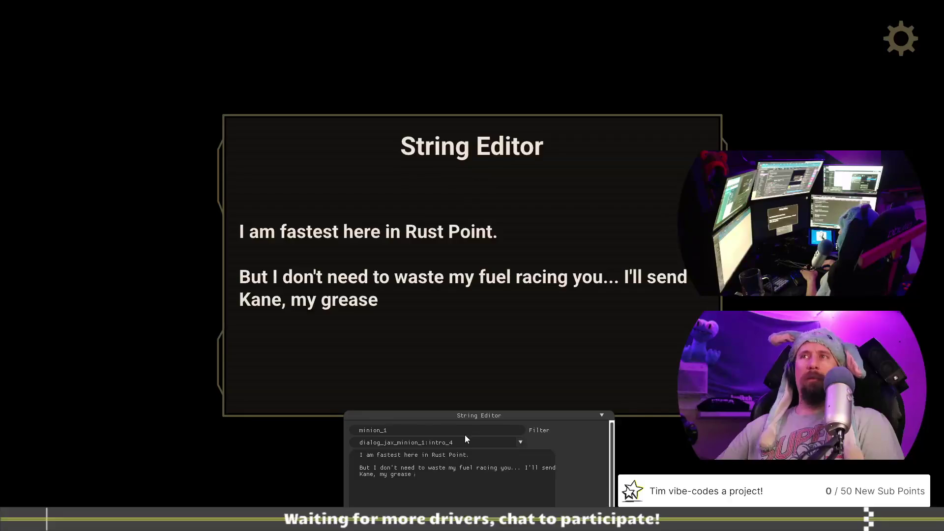
type("covered")
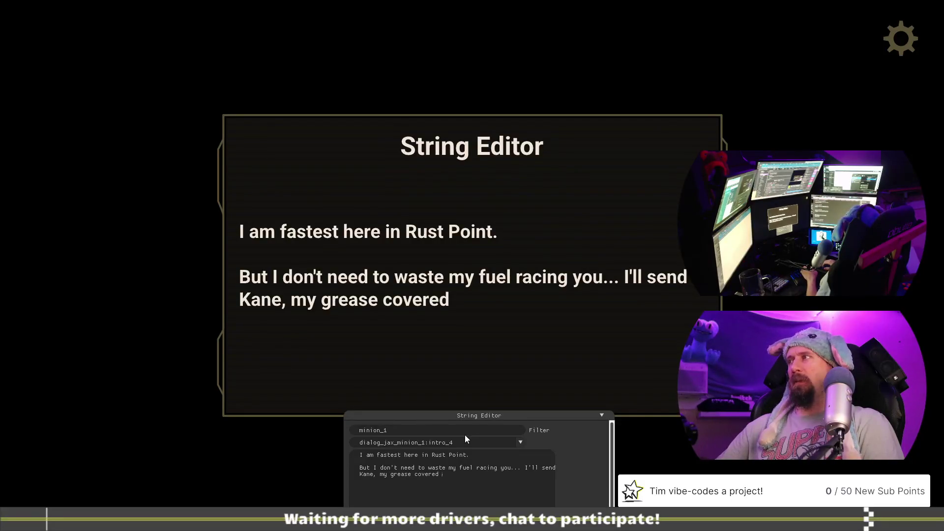
type(" mechanic.")
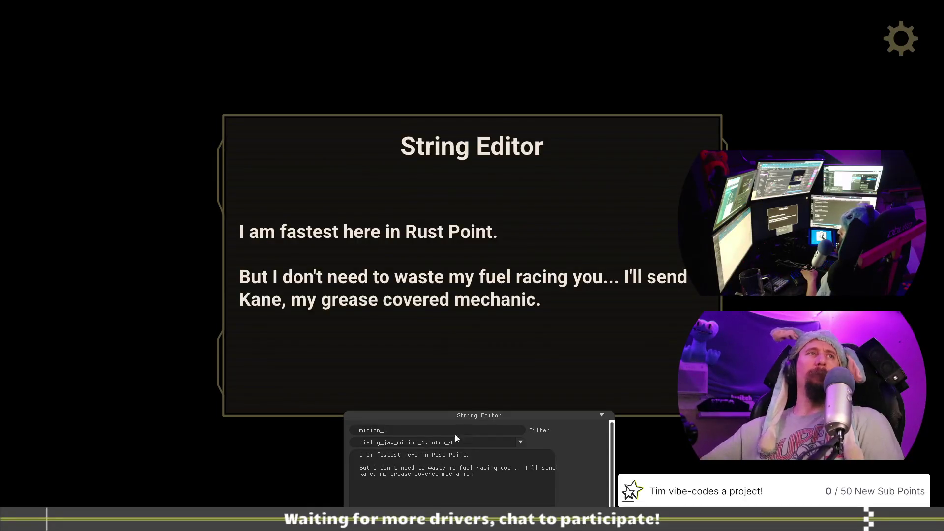
key("alt+Tab")
scroll(352, 383, "down", 3)
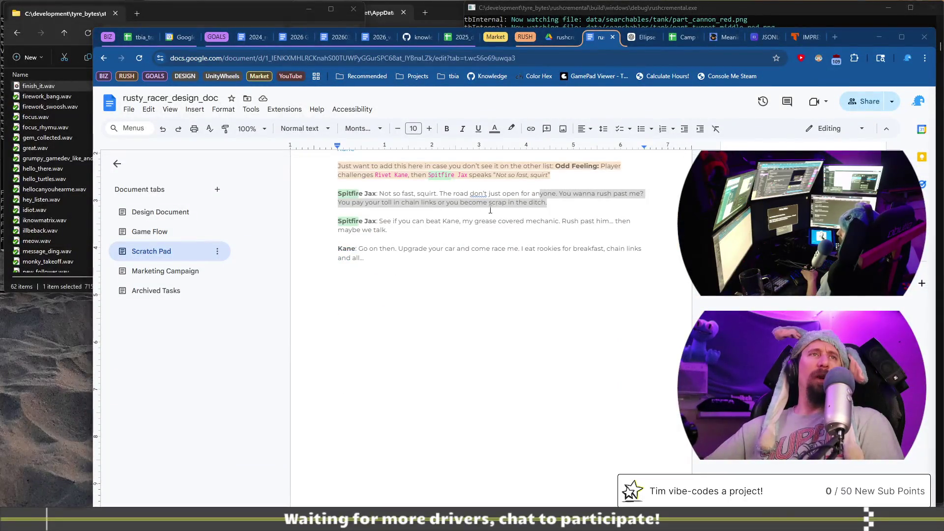
- Scroll the design doc back up and return to the game's String Editor
scroll(560, 228, "up", 5)
key("alt+Tab")
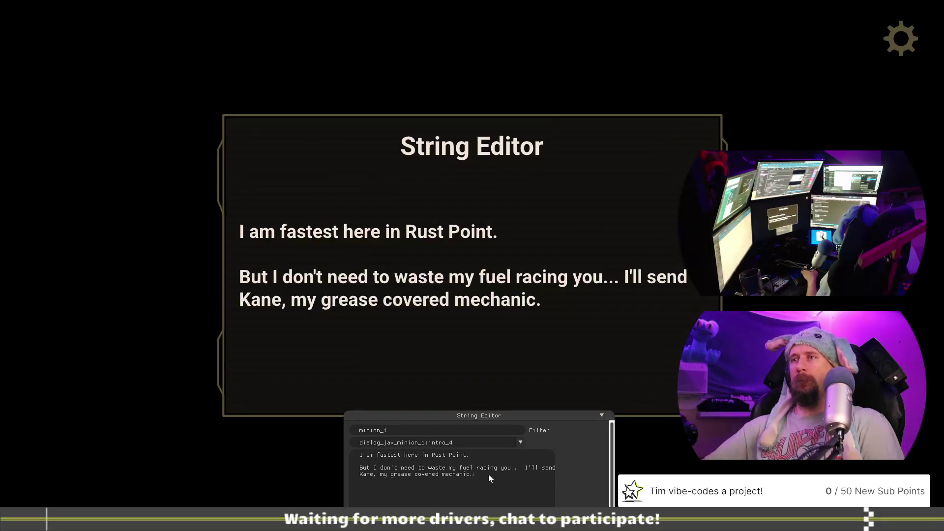
- Finish Jax's intro_4 line with 'He knows cars.', dropping 'a thing or two about'
type("He knows a thing")
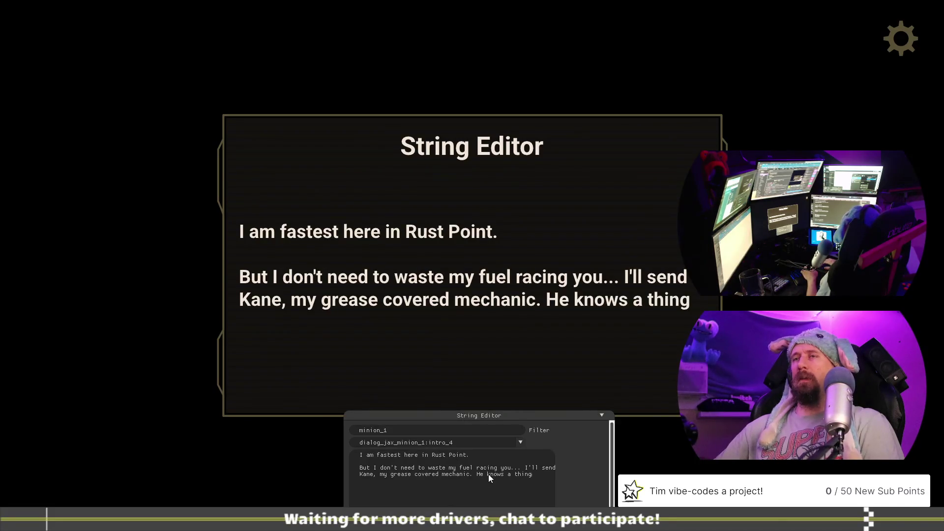
key("Return")
type("or two about")
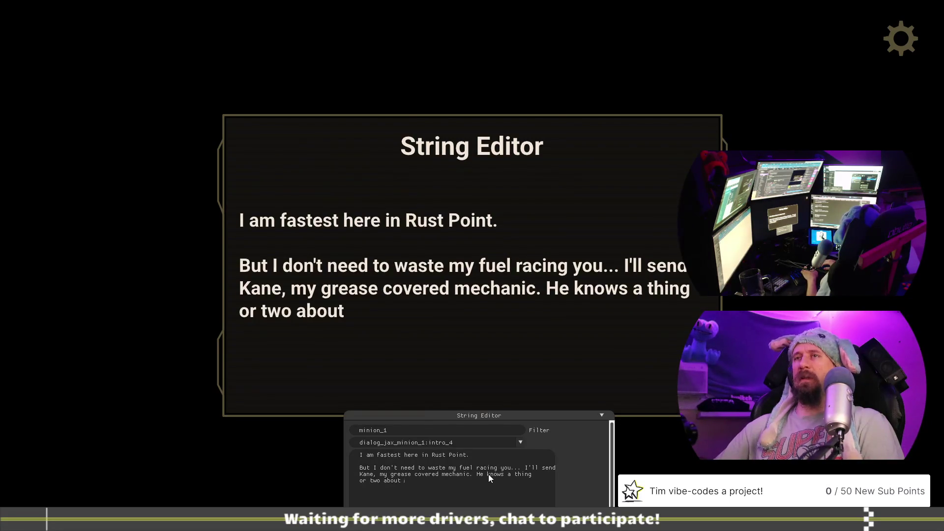
type("cars.")
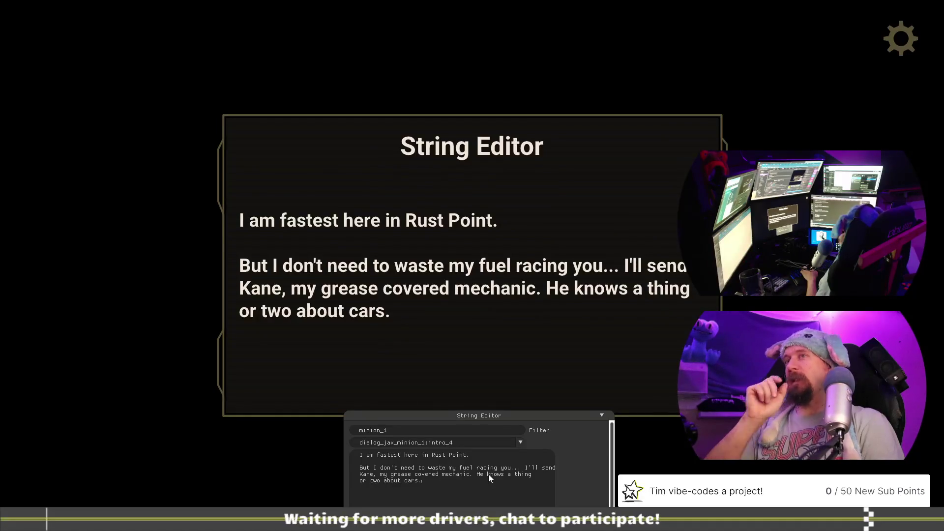
key("BackSpace")
key("BackSpace")
key("BackSpace")
key("BackSpace")
key("BackSpace")
key("BackSpace")
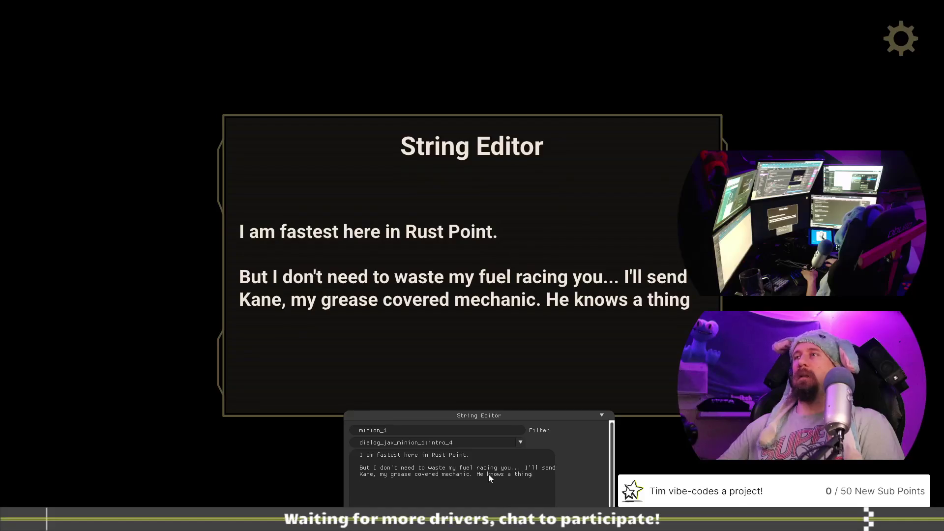
type("cars.")
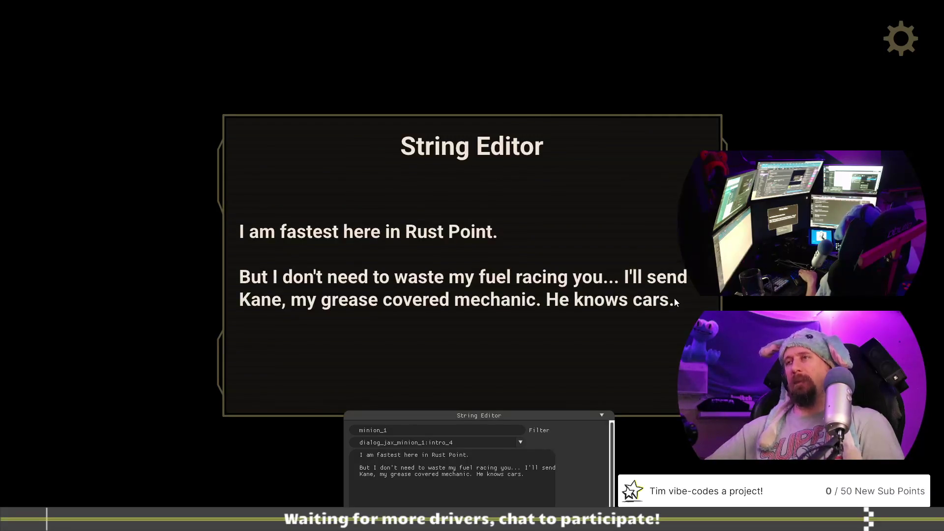
left_click(520, 443)
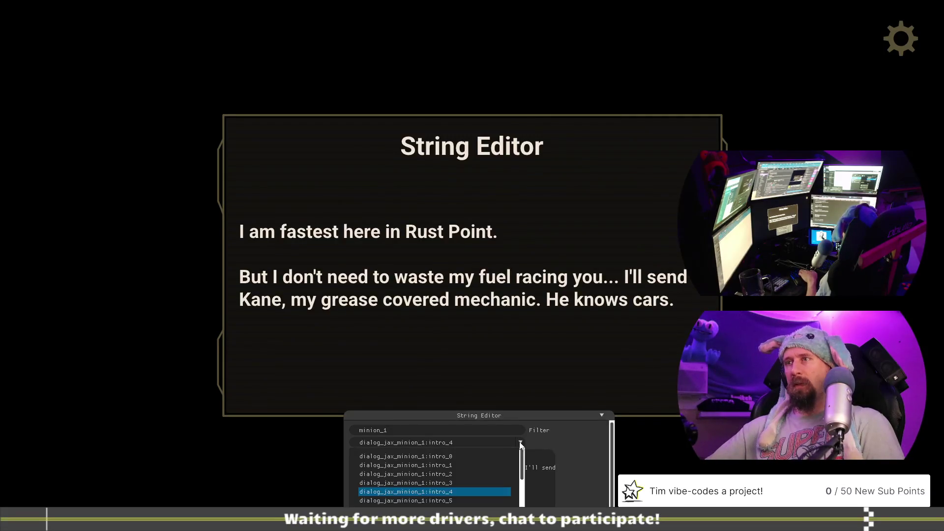
- Review the intro_3 line, then close the String Editor to the game's title screen
left_click(466, 482)
key("Escape")
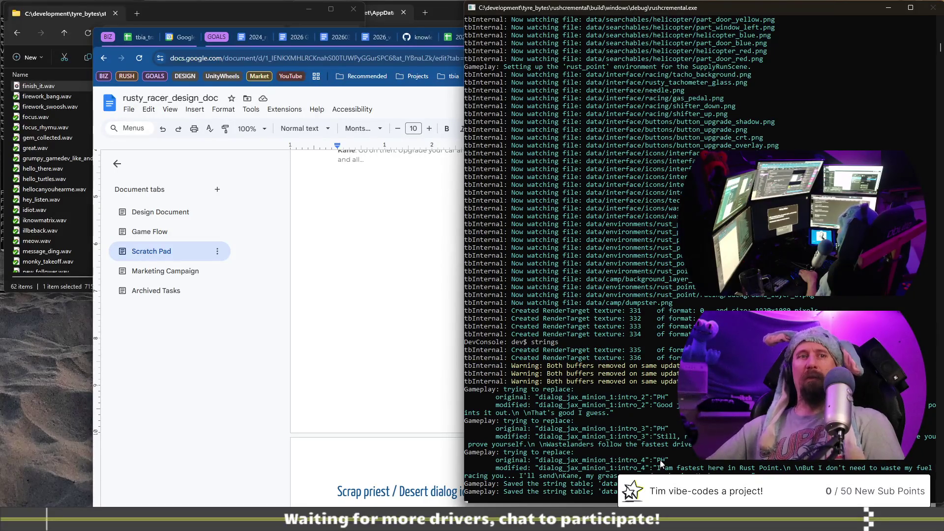
key("alt+Tab")
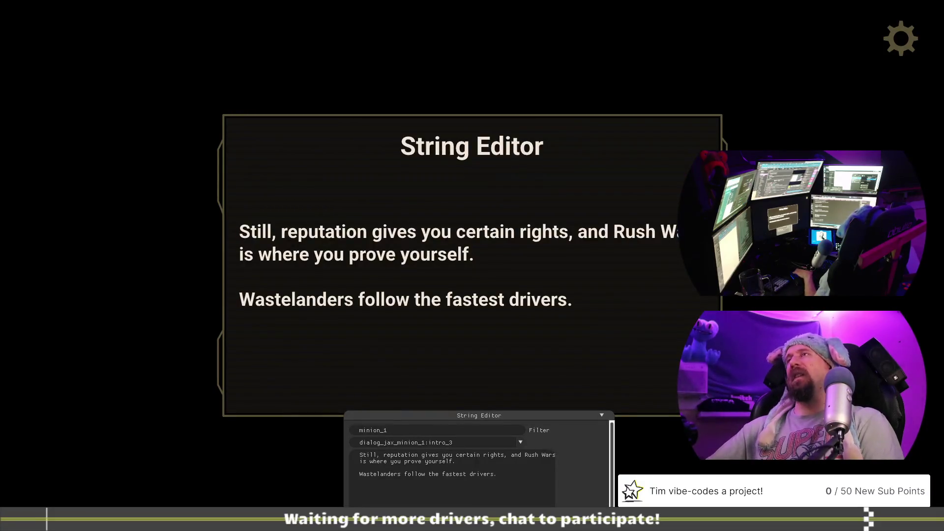
key("alt+Tab")
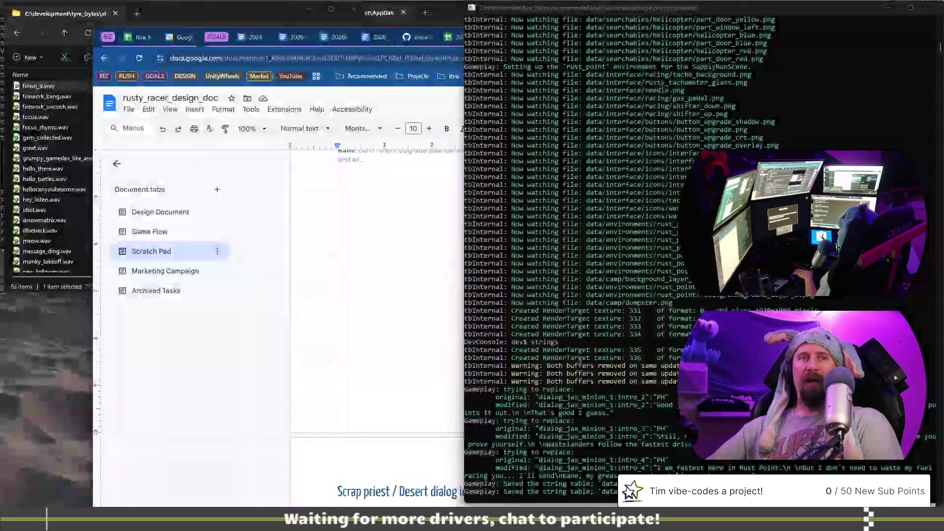
key("alt+Tab")
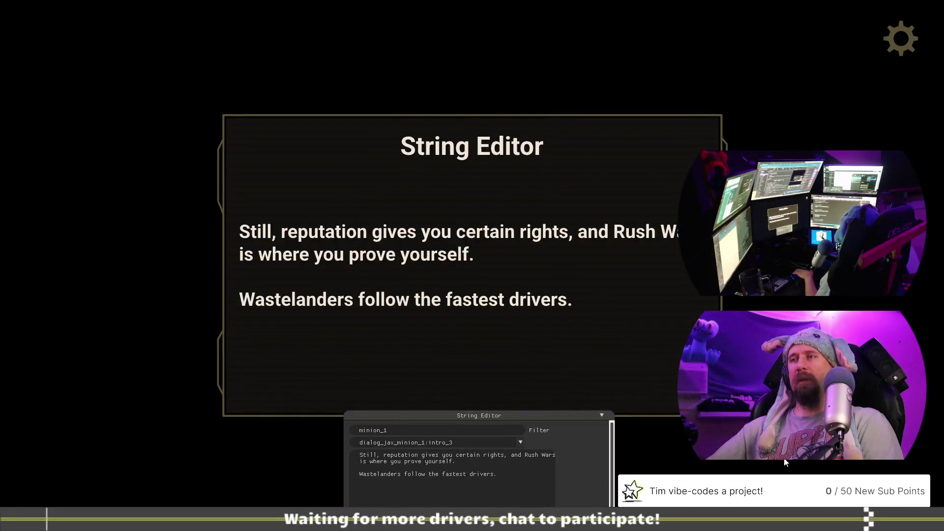
key("Escape")
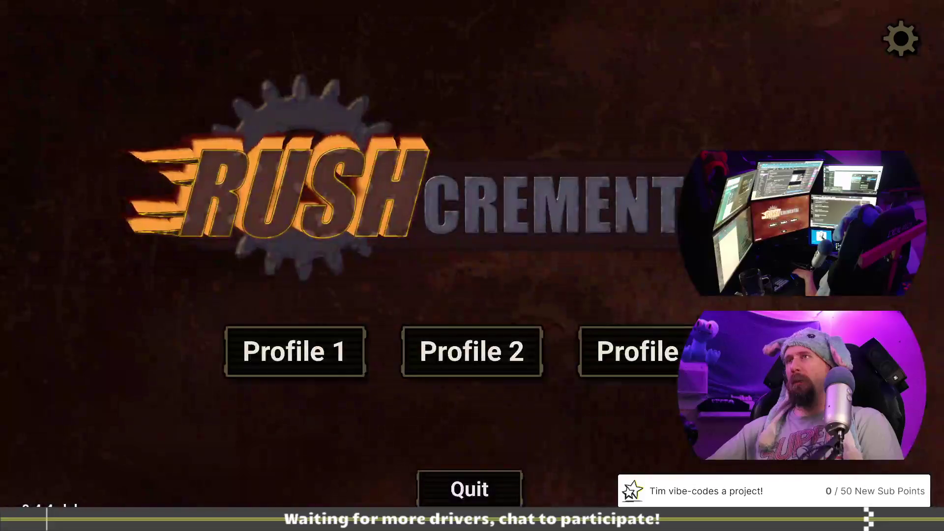
- Back in VS Code, paste extra jax_minion_1 intro entries into challengers_dialog.jsonc
key("alt+Tab")
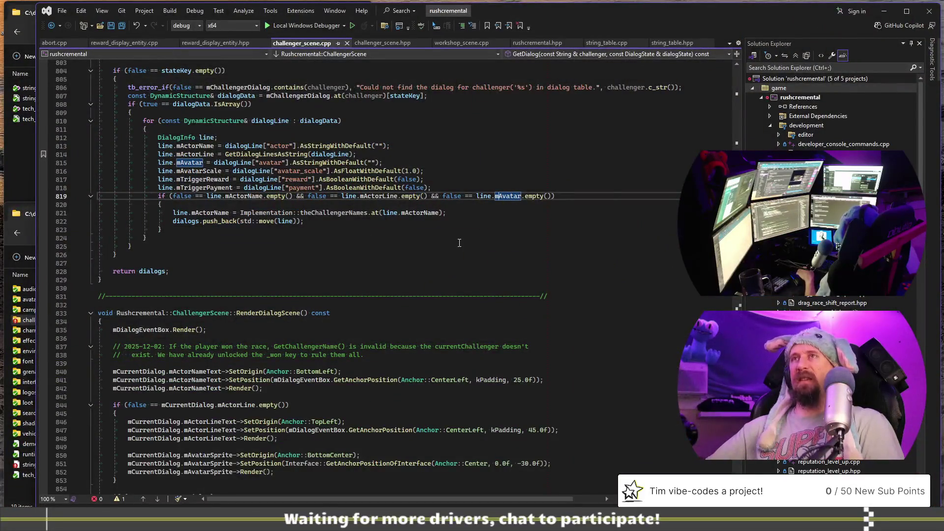
key("alt+Tab")
key("alt+Tab")
key("alt+Tab")
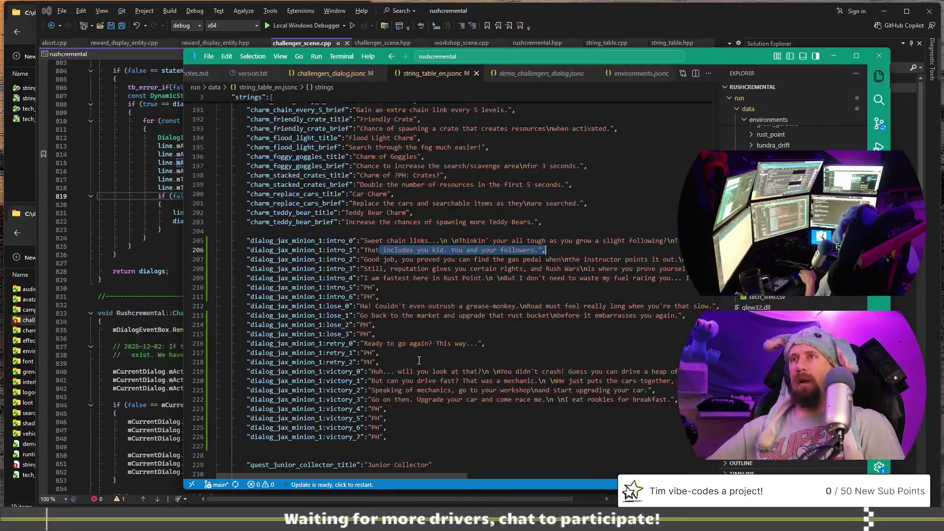
left_click(407, 285)
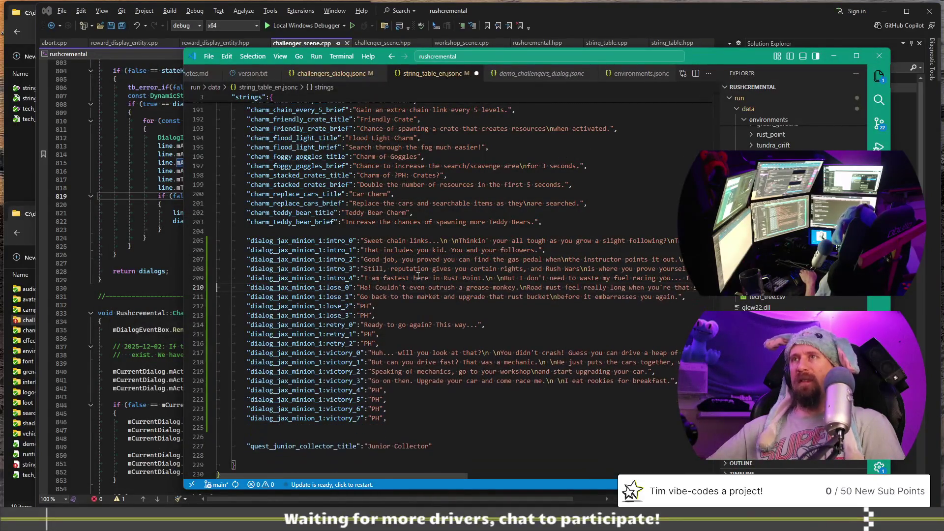
left_click(334, 73)
key("ctrl+v")
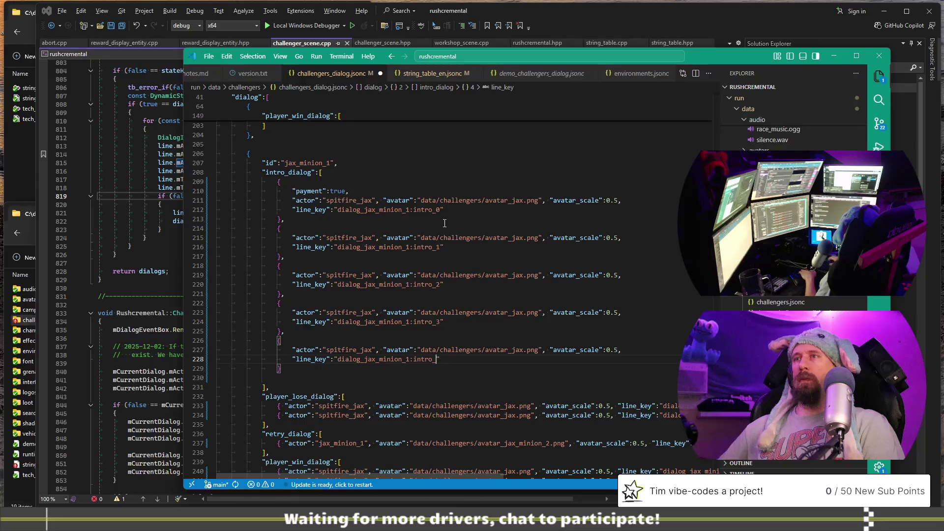
- Delete the blank line after intro_0–intro_4, review their avatar paths, then return to string_table_en.jsonc
key("Down")
key("Down")
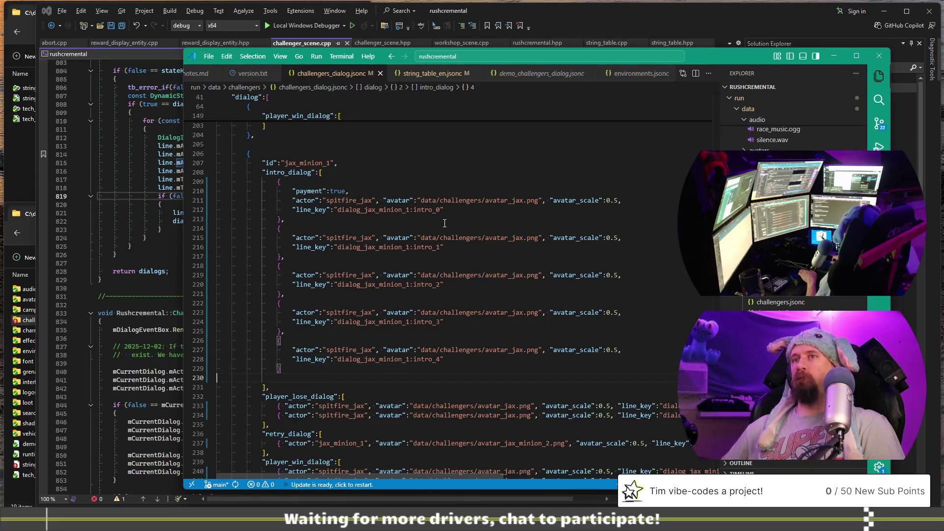
key("BackSpace")
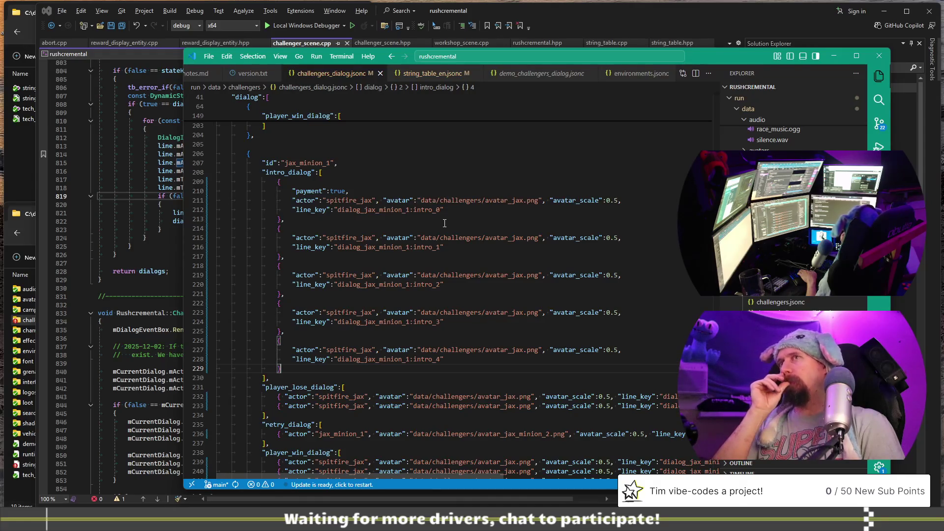
left_click(403, 237)
left_click(456, 275)
left_click(475, 313)
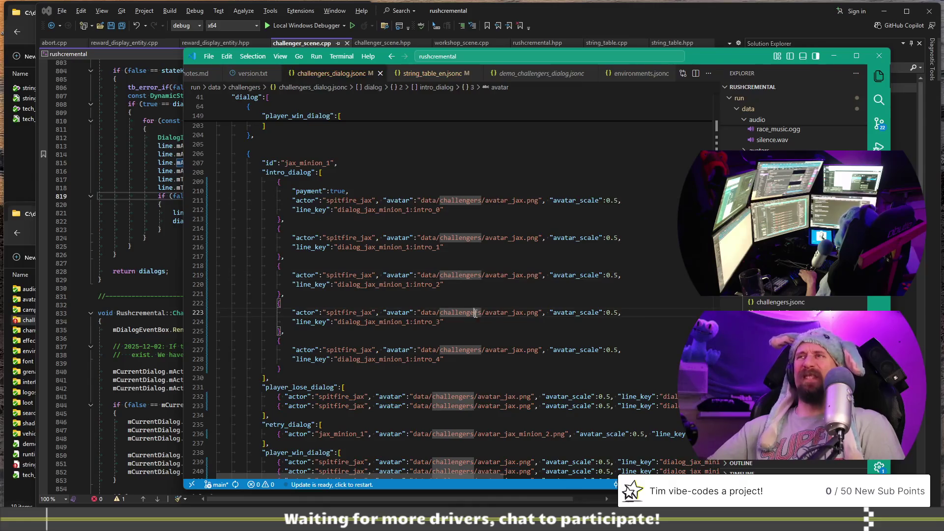
left_click(470, 350)
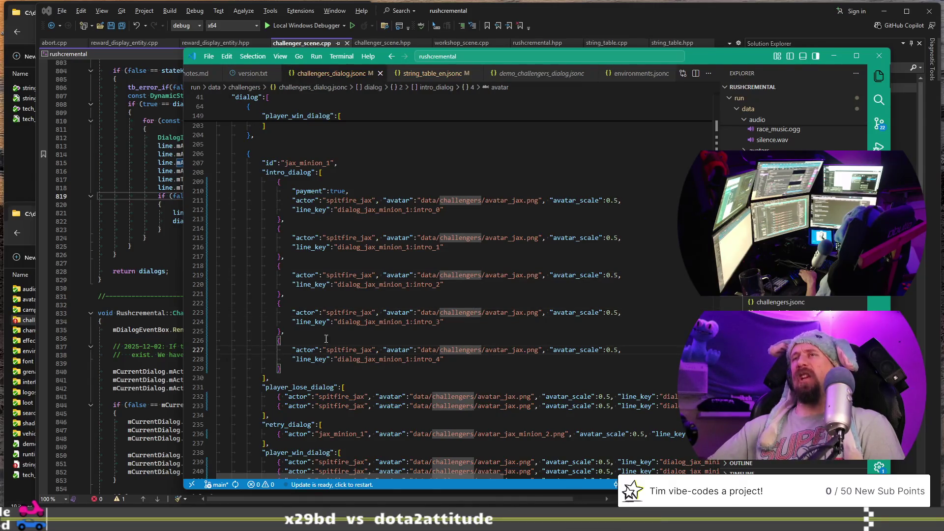
left_click_drag(444, 209, 287, 207)
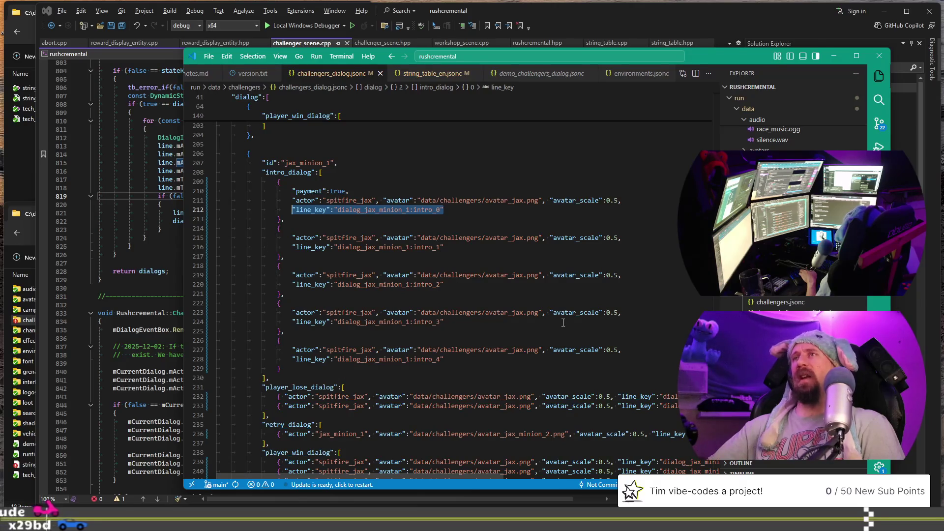
key("ctrl+Tab")
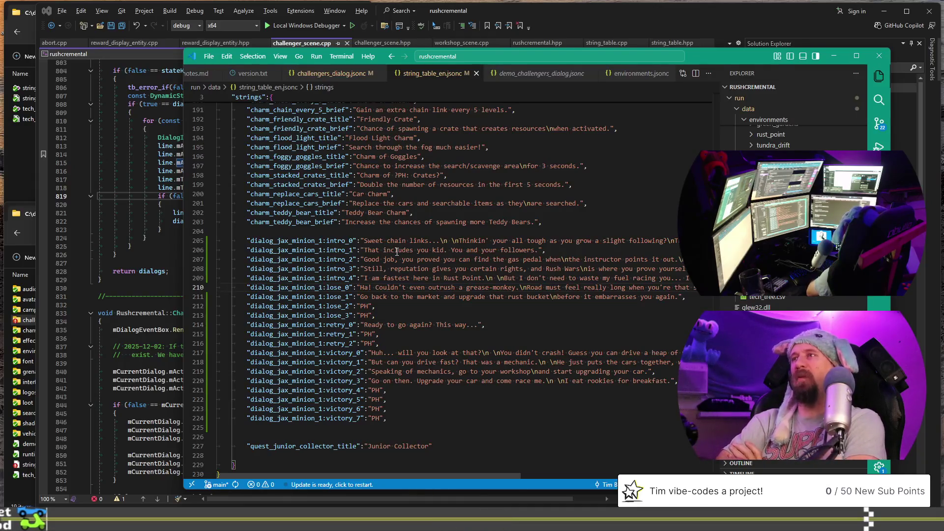
- Duplicate the lose_2 PH placeholder line and rename the copy's key to lose_1
scroll(397, 252, "right", 1)
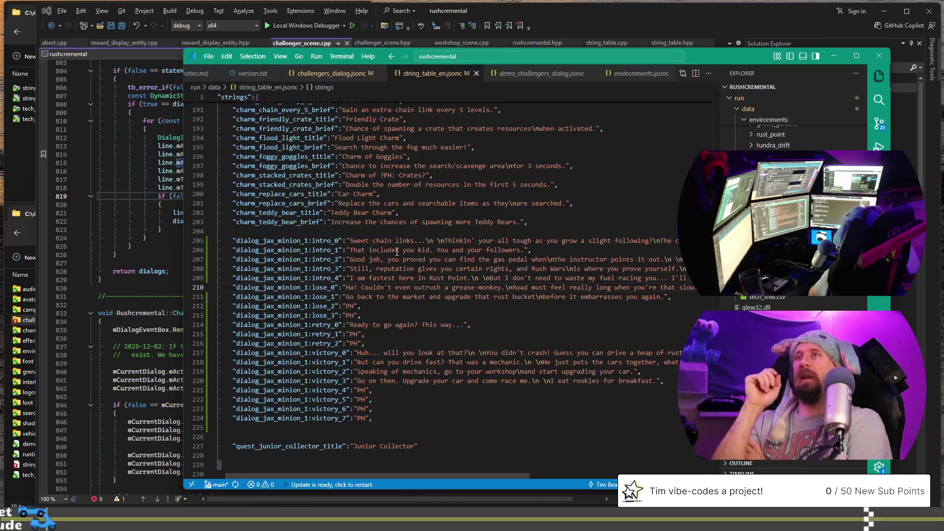
key("ctrl+z")
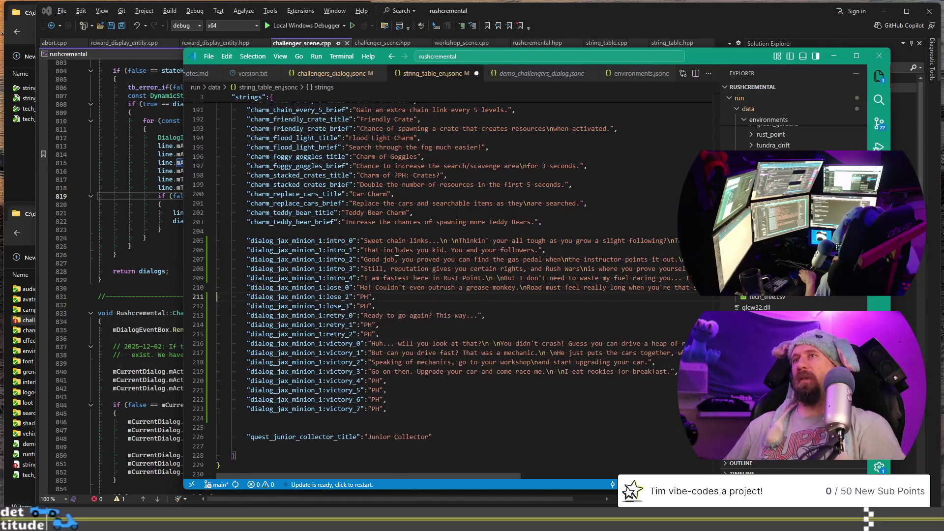
key("Down")
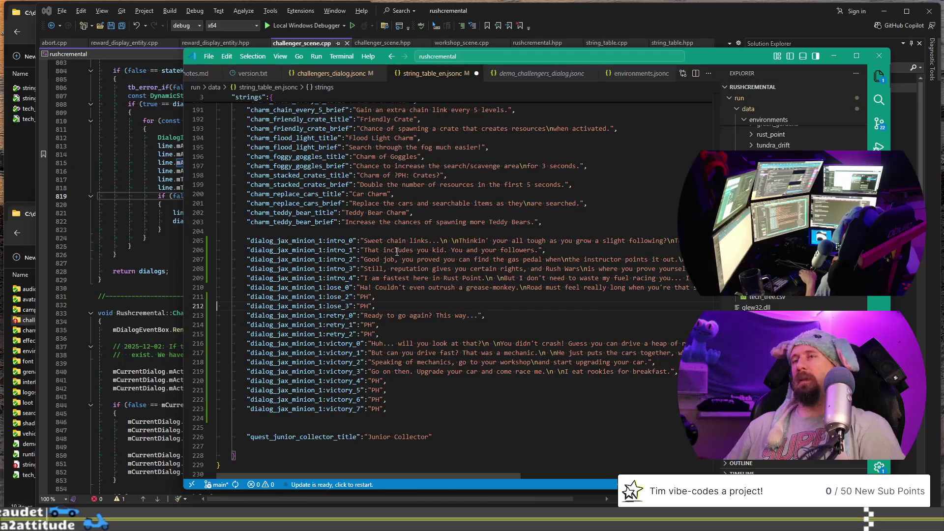
key("ctrl+y")
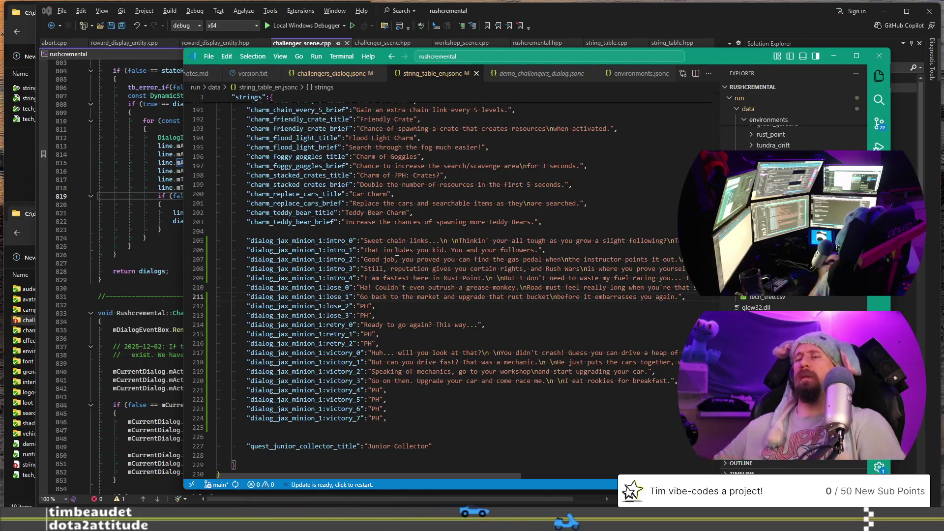
key("Down")
key("shift+alt+Down")
key("Up")
key("Left")
key("Left")
key("Left")
key("BackSpace")
type("1")
- Cut the original lose_1 rust-bucket line out of the lose block
key("Up")
key("ctrl+shift+k")
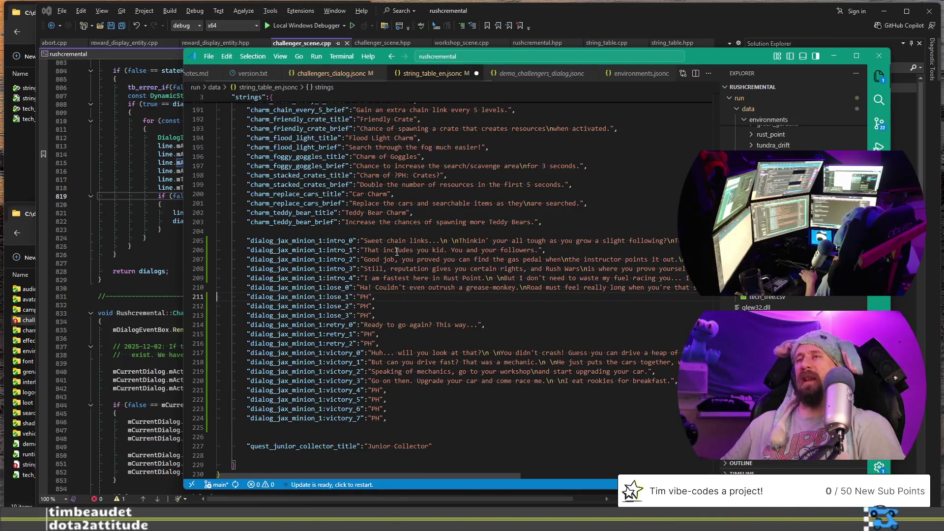
key("Down")
scroll(397, 251, "down", 2)
key("Down")
key("Down")
key("Down")
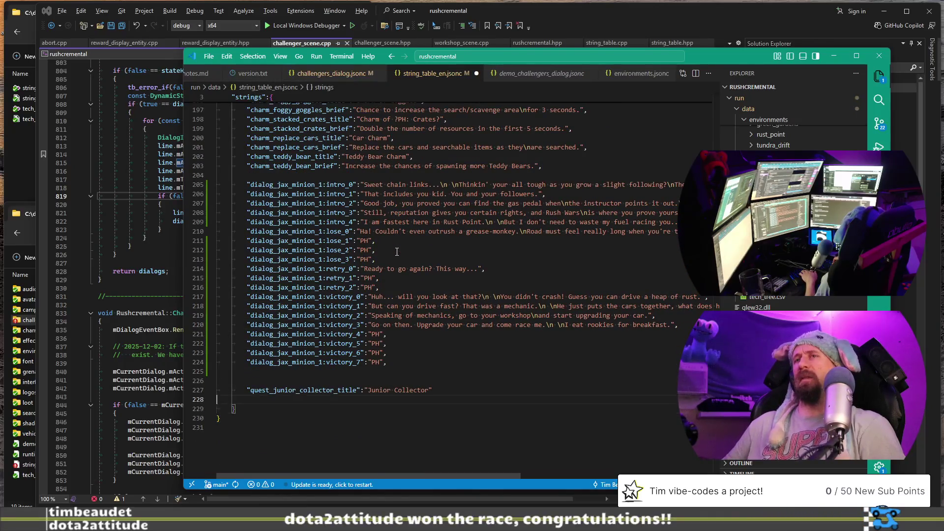
- Paste the old lose_1 rust-bucket line below victory_7 and select its lose_1 key
key("ctrl+v")
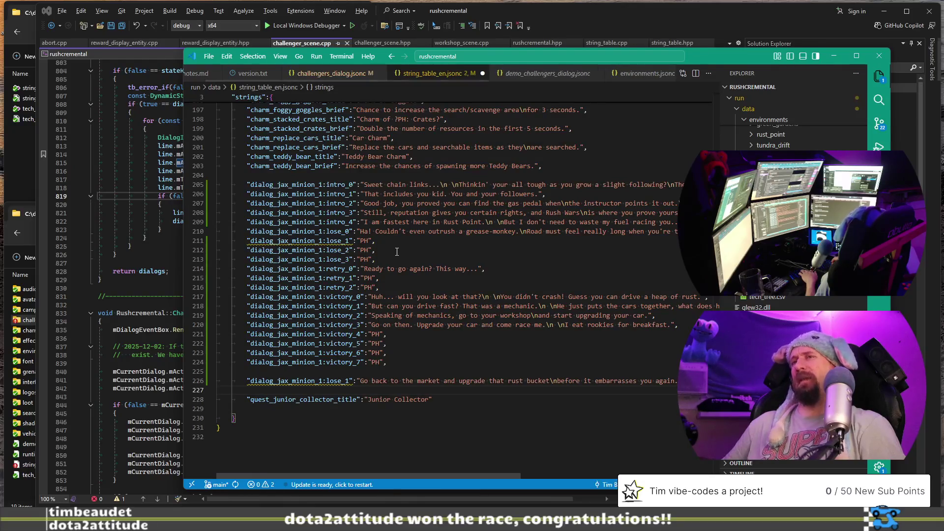
key("ctrl+Right")
key("ctrl+Right")
key("ctrl+shift+Left")
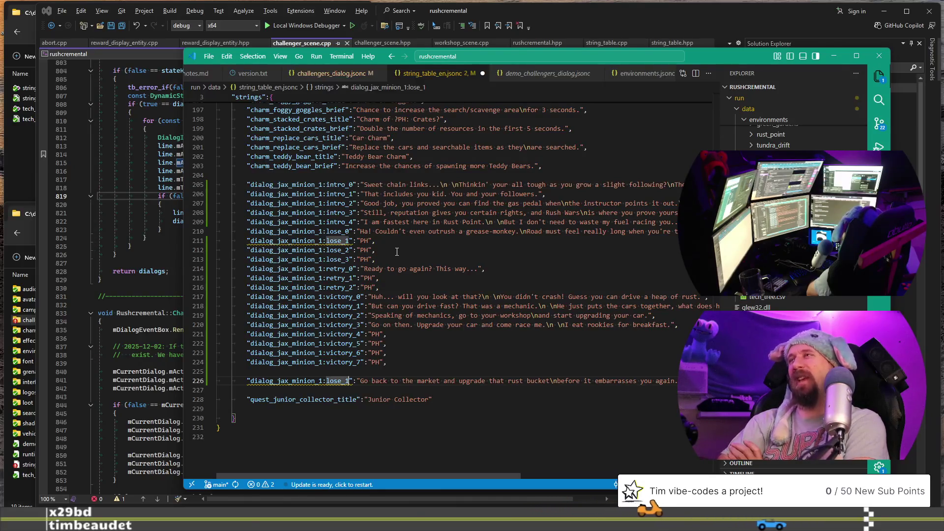
- Change the pasted entry's key to dialog_jax_minion_2:lose_1
left_click(417, 232)
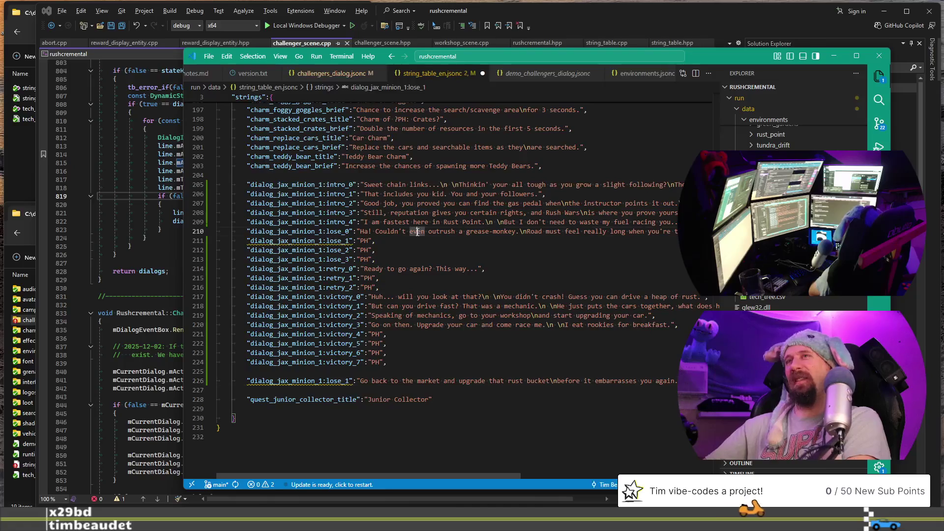
key("Home")
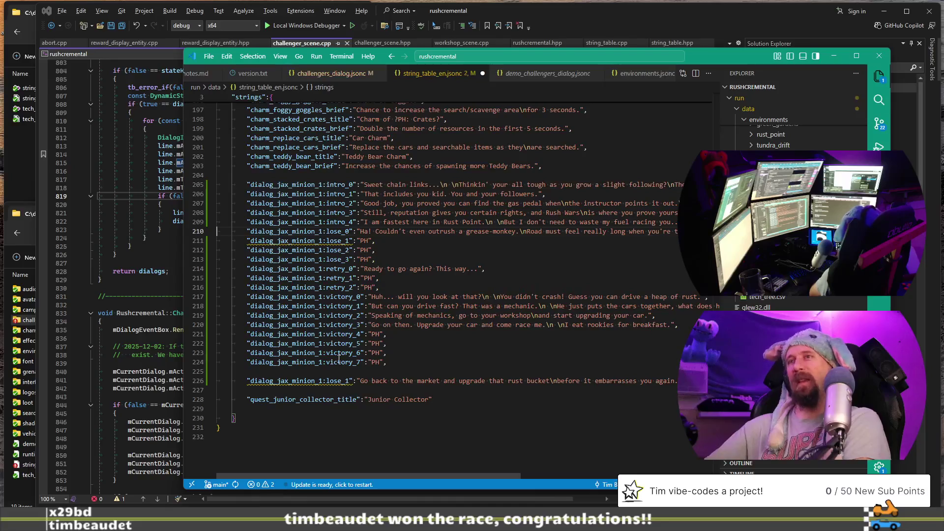
left_click(345, 382)
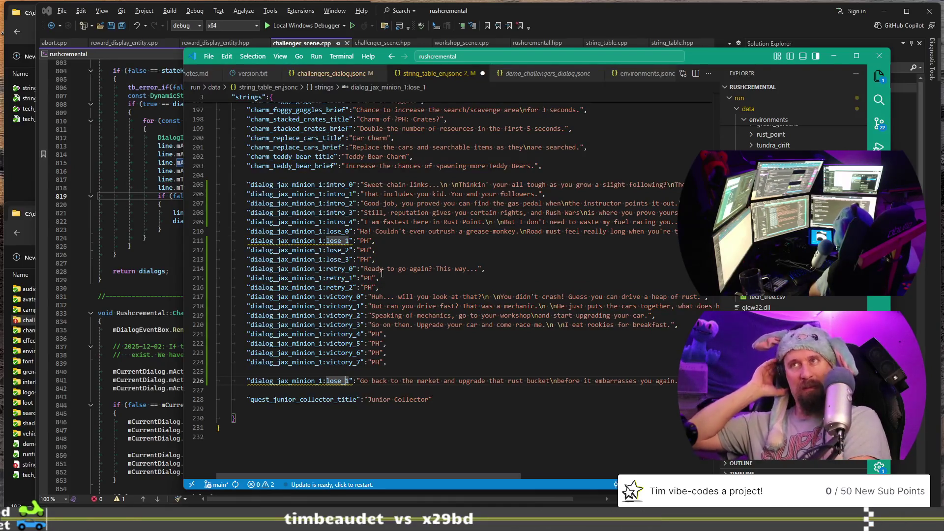
key("BackSpace")
type("2")
- Delete the PH placeholder from minion 1's lose_1 value
key("Up")
key("Up")
key("Up")
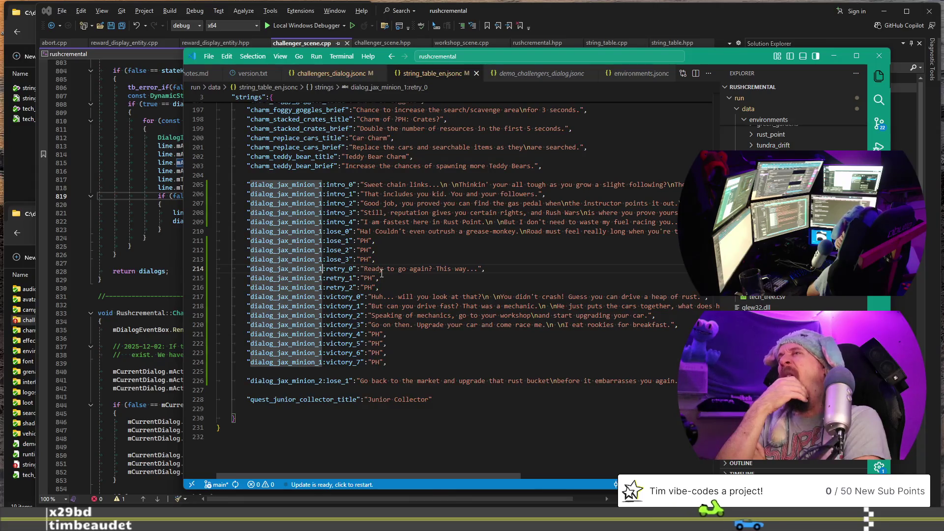
key("Up")
key("Up")
key("Up")
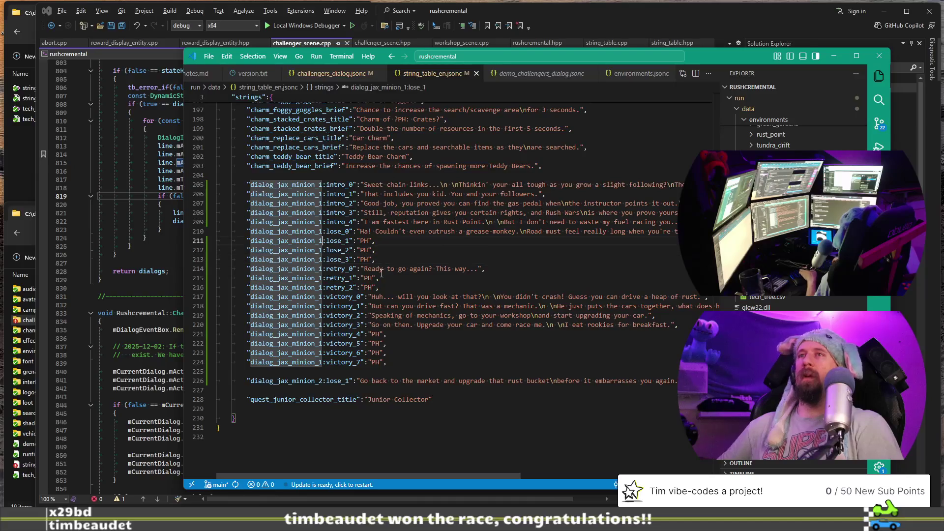
key("End")
key("Left")
key("Left")
key("BackSpace")
key("BackSpace")
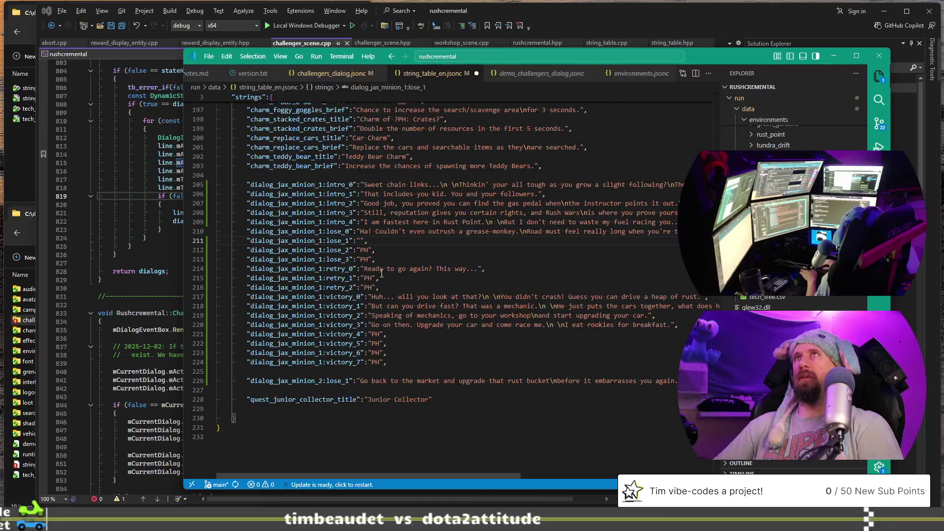
- Type 'Shift at the p' into minion 1's empty lose_1 value, then bring Steam to the front
type("Shift at h")
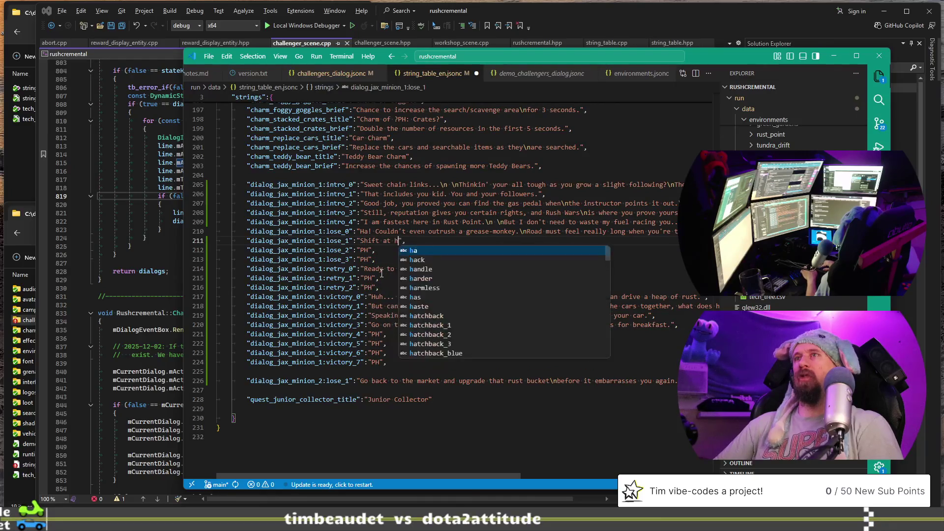
key("BackSpace")
type("the p")
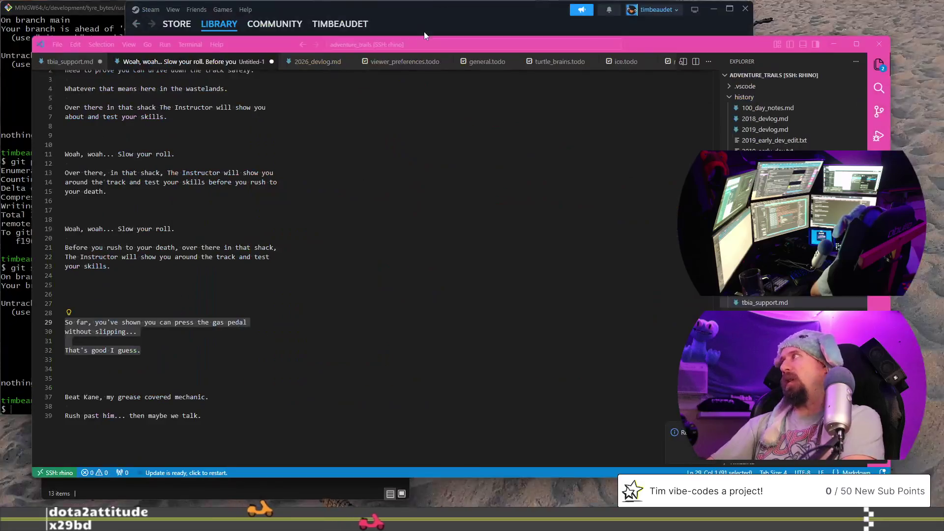
left_click(424, 31)
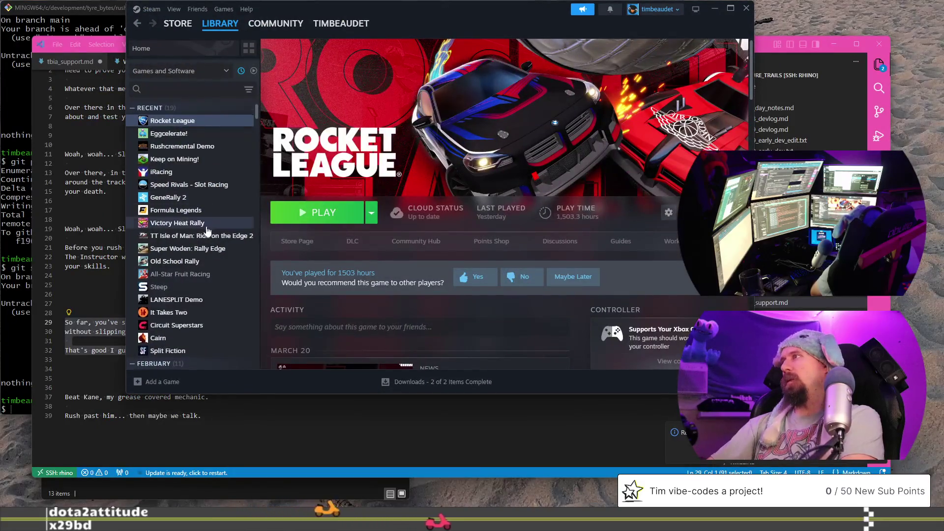
- Search the Steam library for 'wiz' and open the Tower Wizard page
scroll(209, 197, "down", 5)
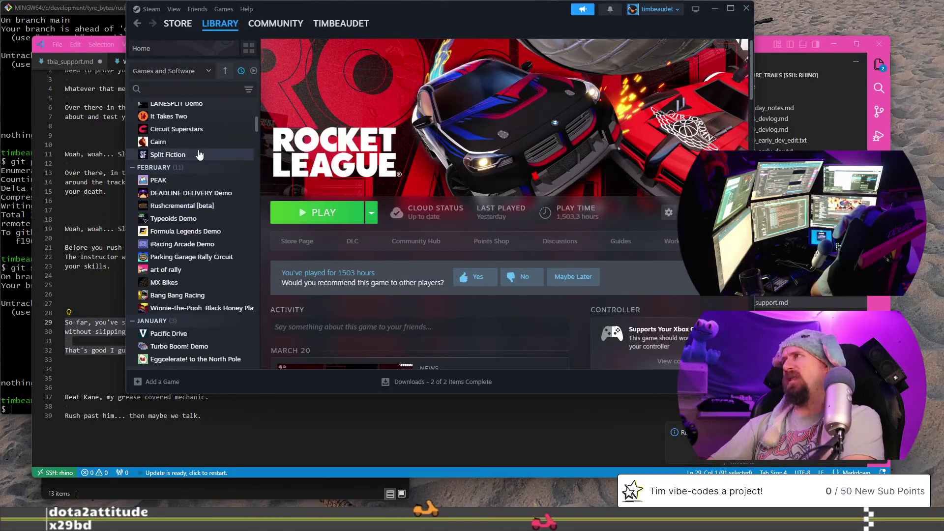
scroll(196, 153, "up", 2)
scroll(199, 160, "down", 3)
scroll(199, 162, "down", 3)
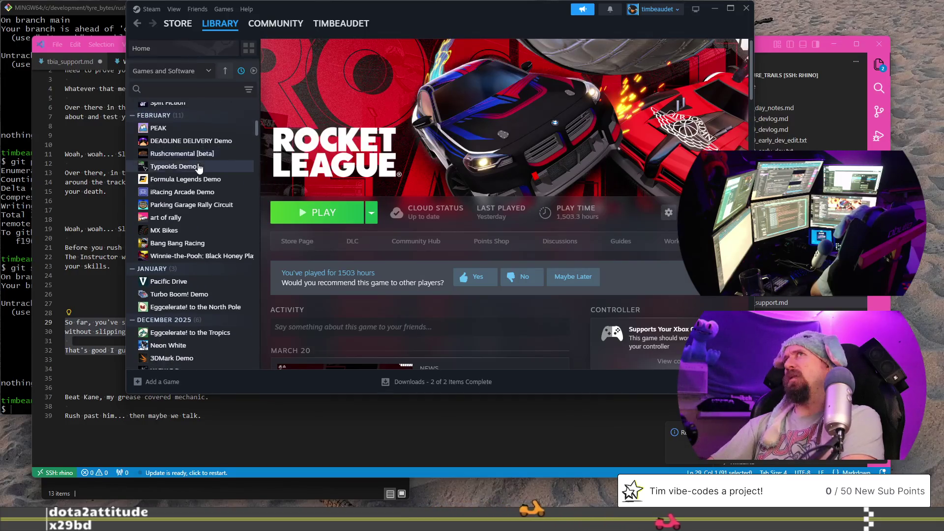
scroll(196, 197, "down", 3)
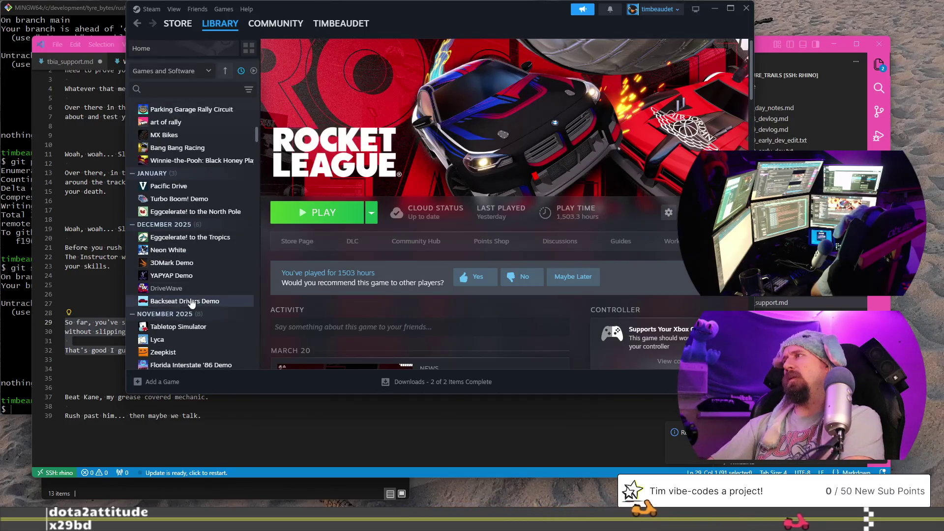
scroll(186, 236, "down", 9)
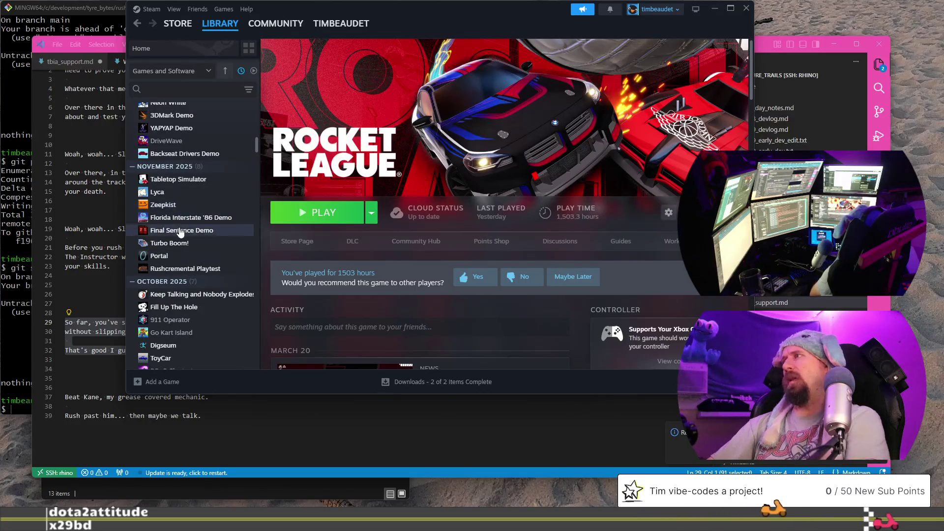
scroll(182, 207, "up", 15)
left_click(180, 89)
type("wiz")
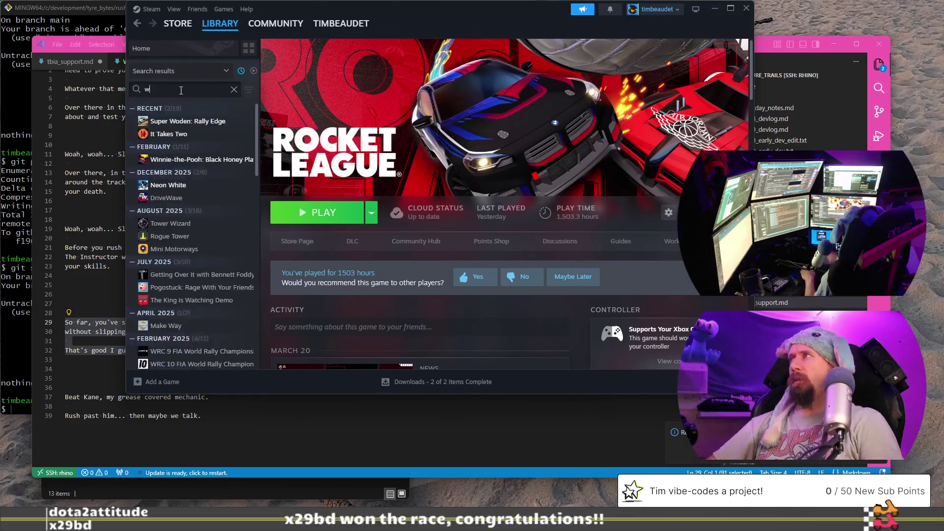
left_click(181, 123)
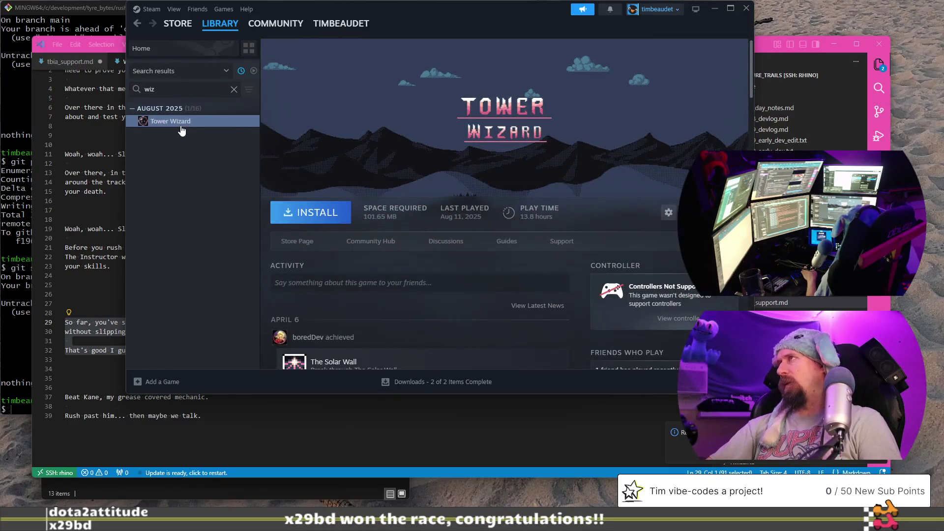
- Go back, clear the library search, and open the Keep on Mining! page
left_click(134, 24)
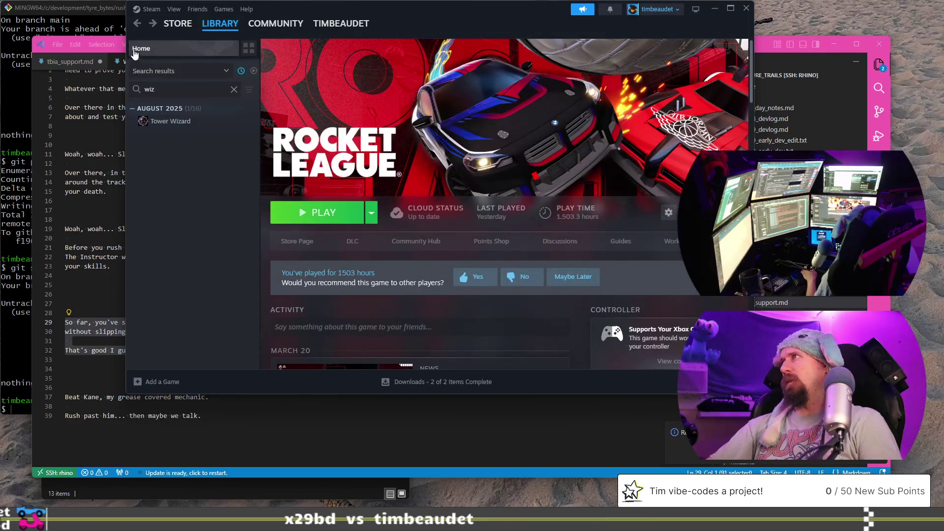
left_click(234, 90)
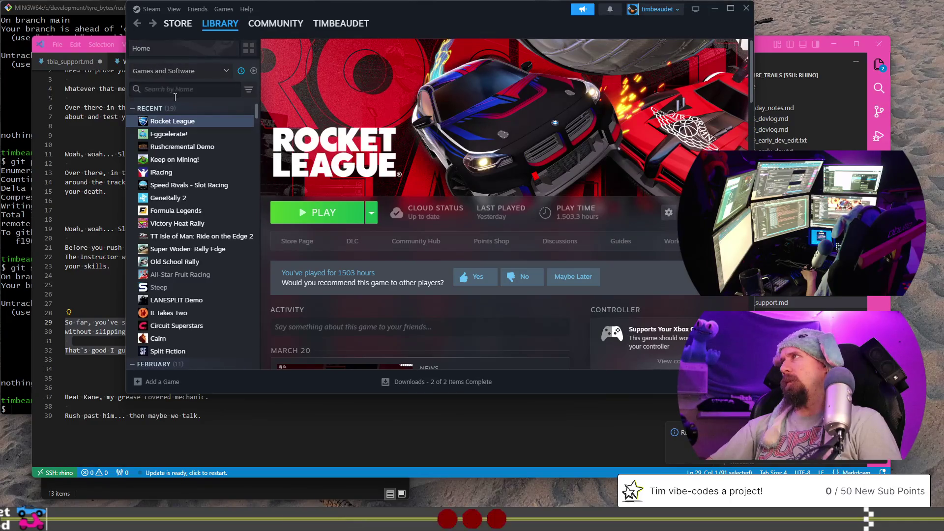
left_click(184, 159)
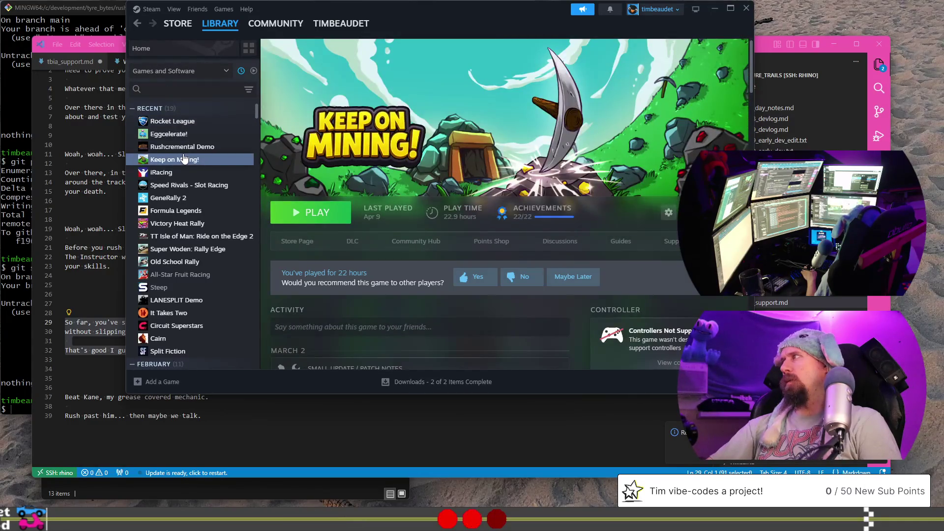
- Browse the library list, opening the Revolution Idle and Click and Conquer pages
left_click(191, 89)
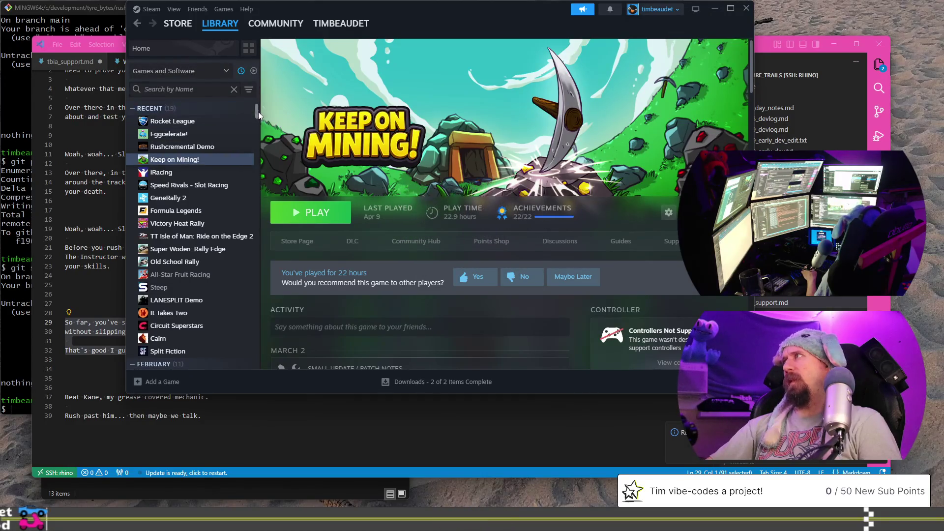
left_click_drag(258, 111, 257, 162)
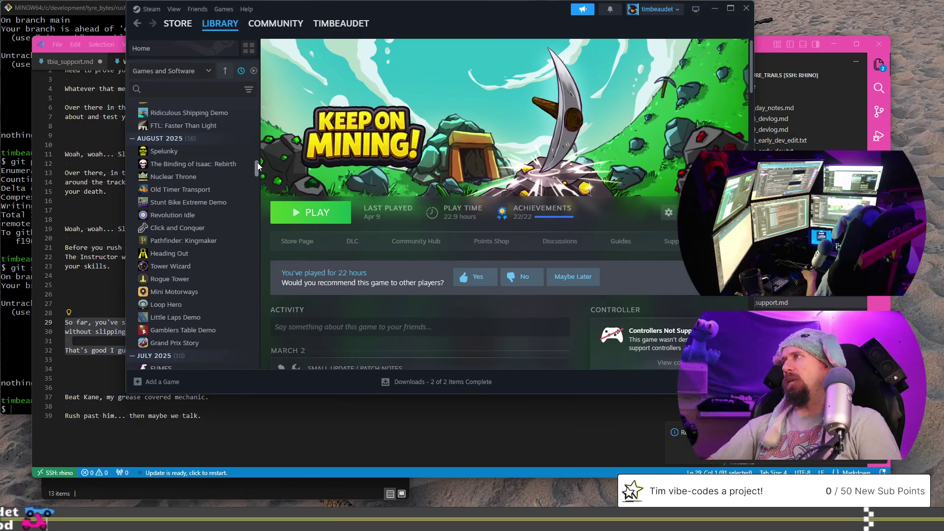
left_click_drag(257, 162, 256, 165)
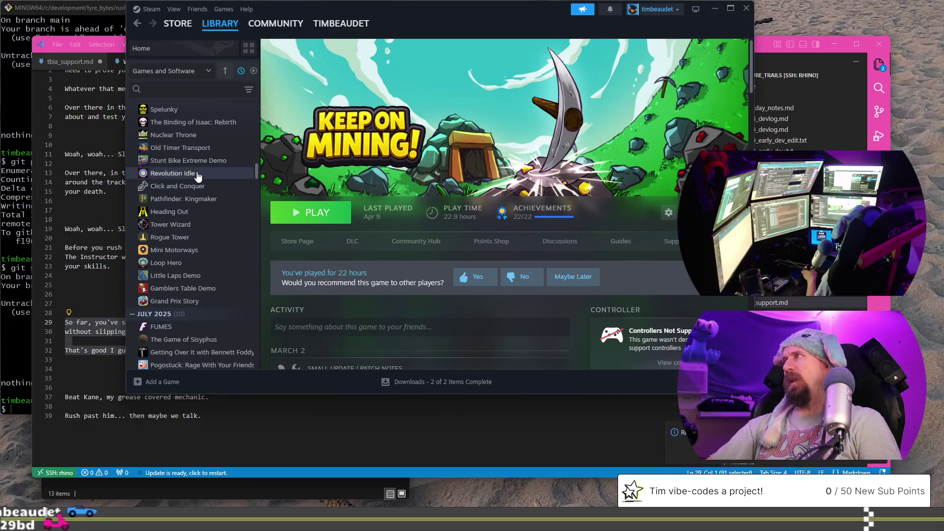
left_click(199, 175)
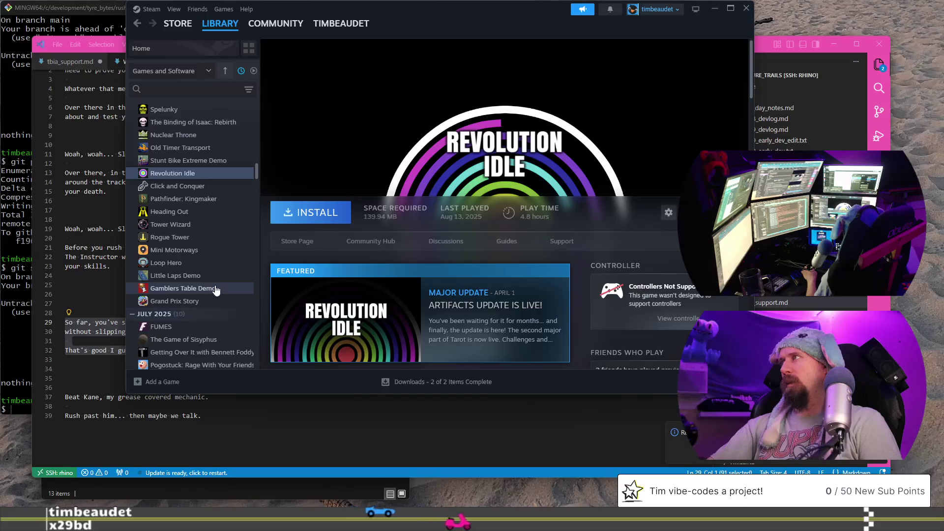
scroll(215, 290, "up", 2)
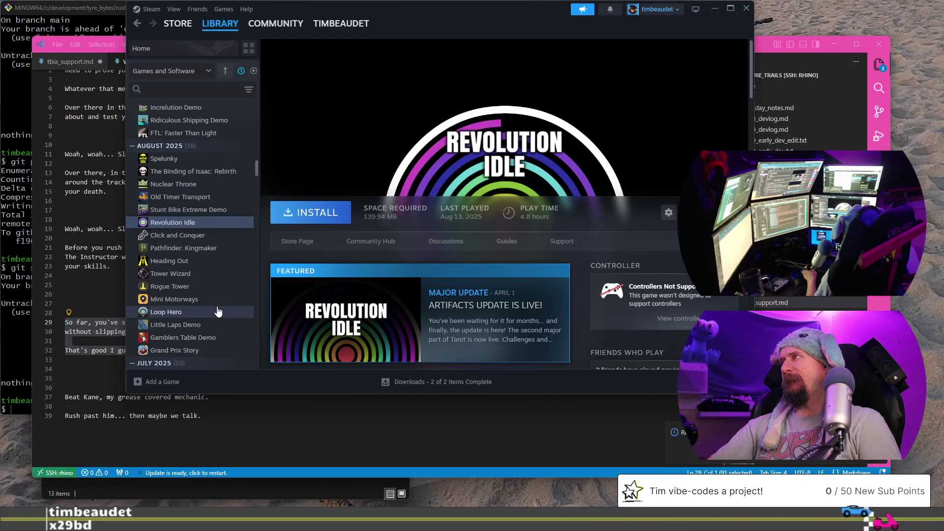
scroll(220, 295, "down", 2)
left_click(207, 189)
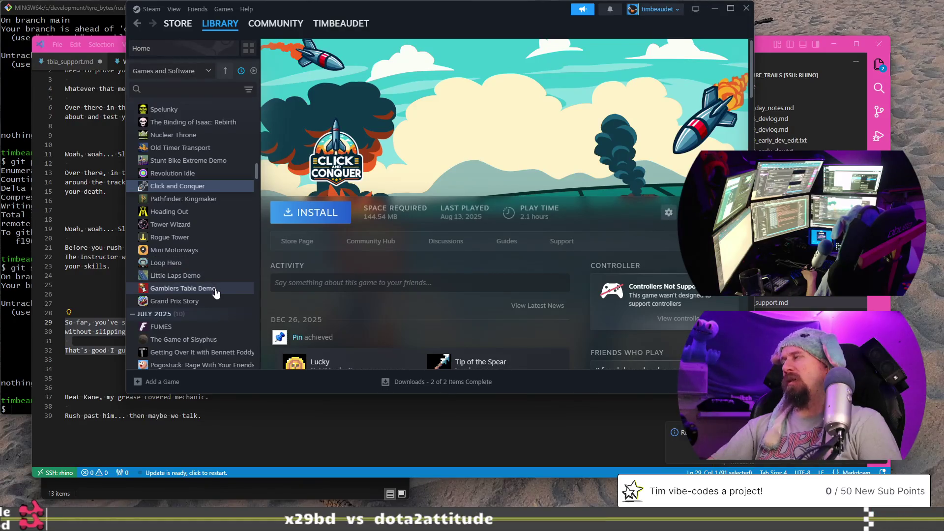
- Scroll through the library and open the Gamblers Table Demo page
scroll(223, 257, "down", 4)
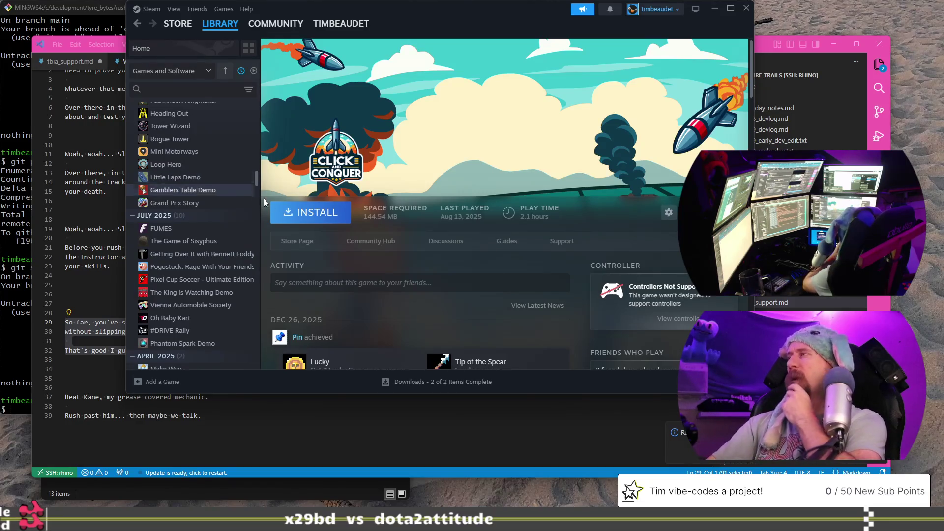
scroll(211, 222, "up", 4)
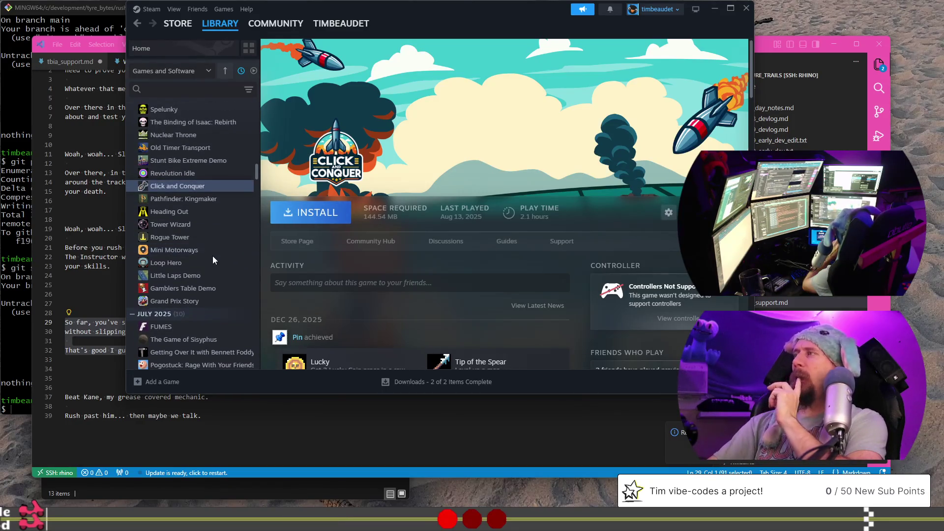
scroll(212, 256, "up", 3)
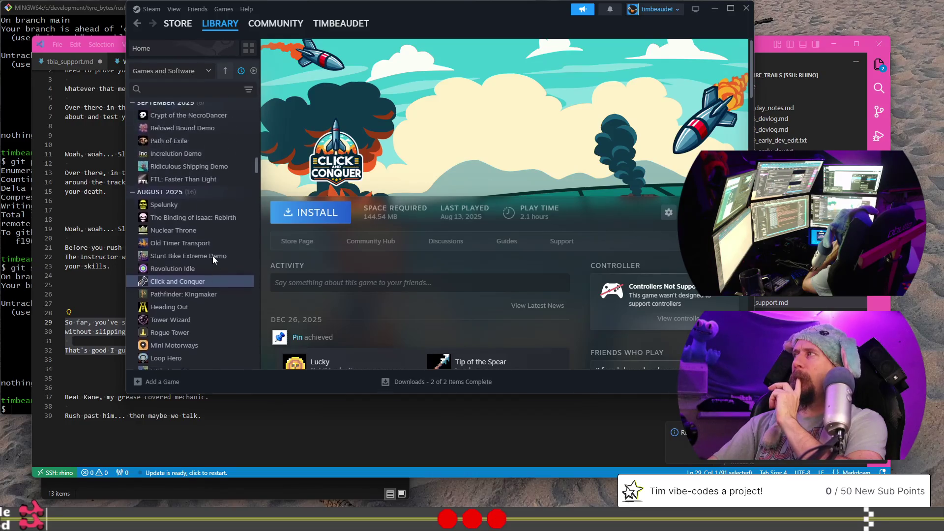
scroll(212, 255, "down", 8)
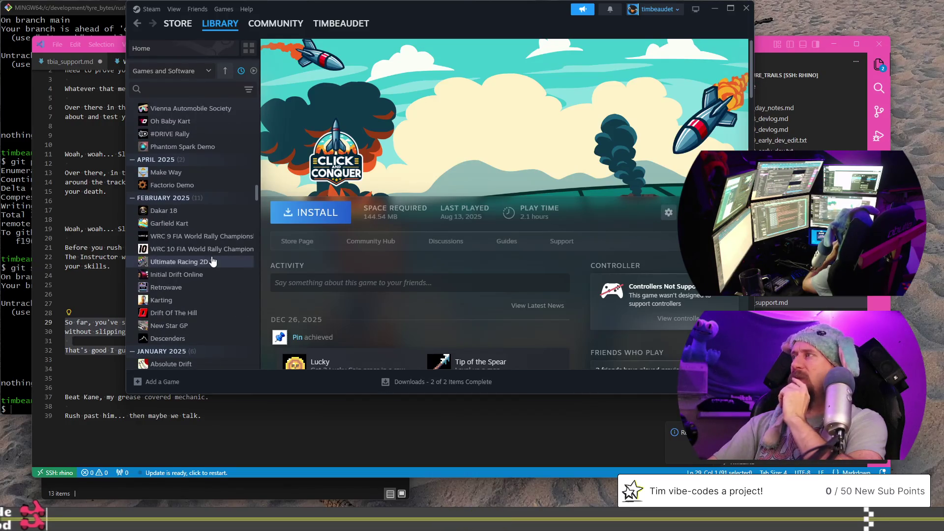
scroll(210, 287, "up", 10)
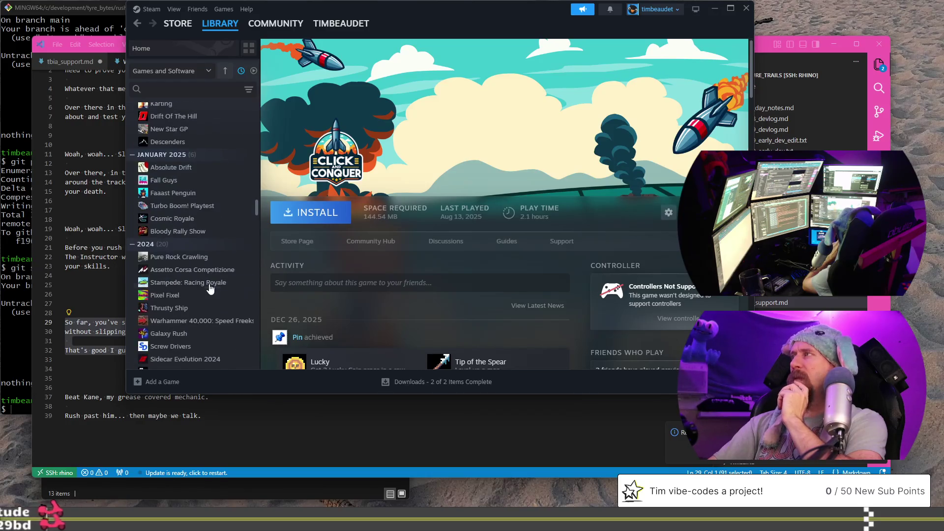
scroll(210, 287, "up", 8)
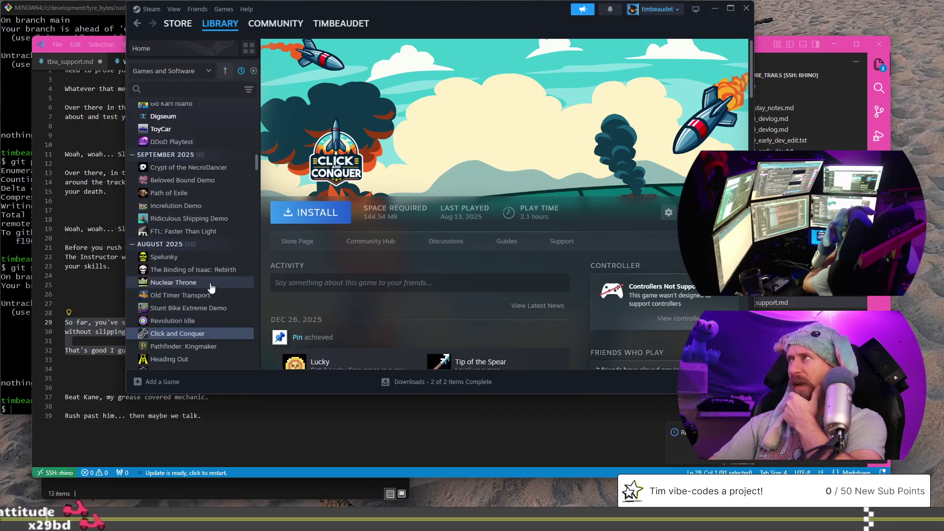
scroll(210, 288, "down", 6)
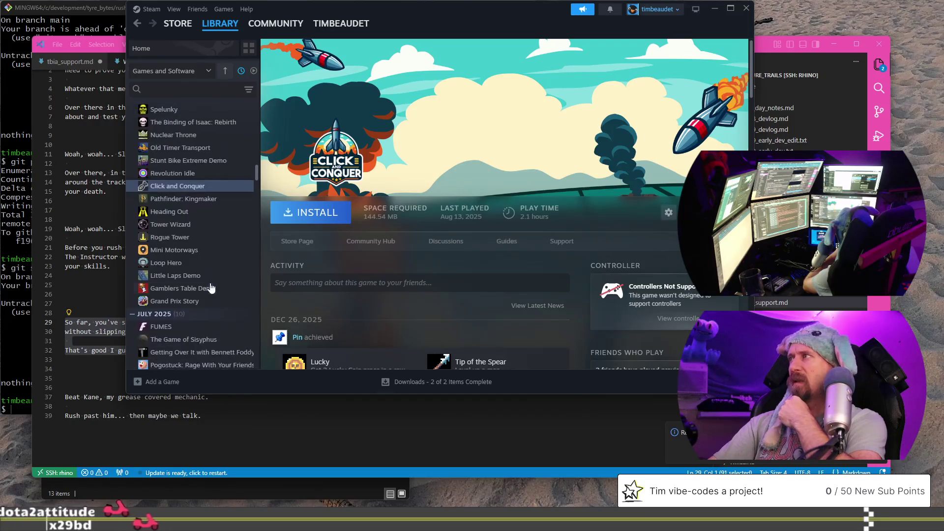
left_click(210, 288)
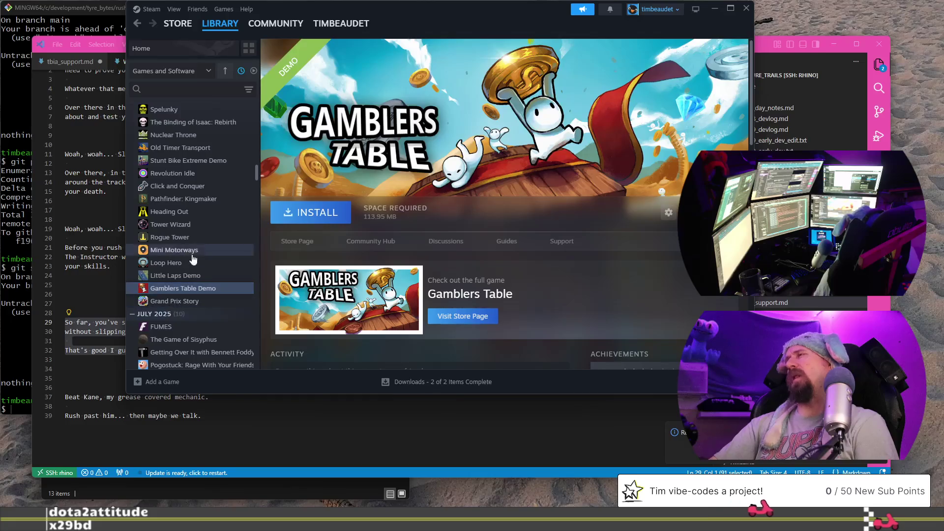
- Open Increlution Demo, Digseum, Fill Up The Hole, and finally Lyca's page
scroll(212, 245, "up", 3)
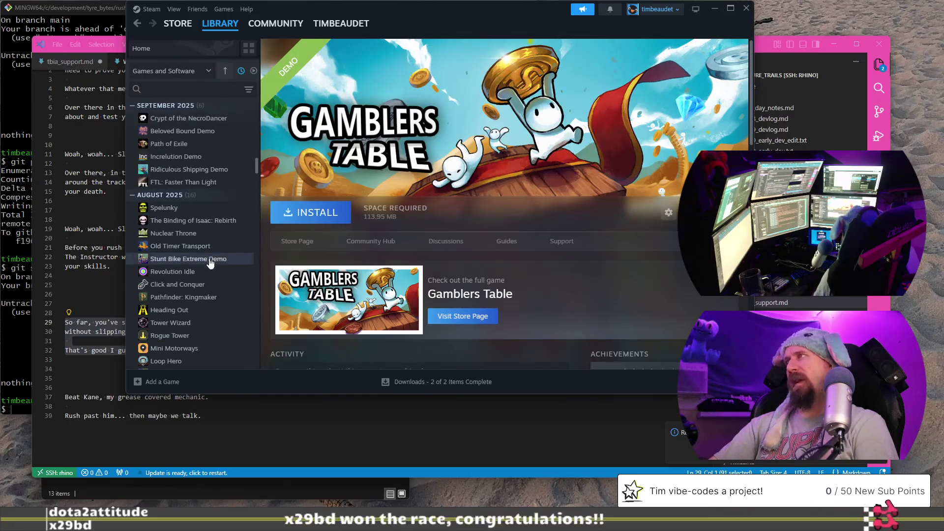
scroll(208, 261, "up", 1)
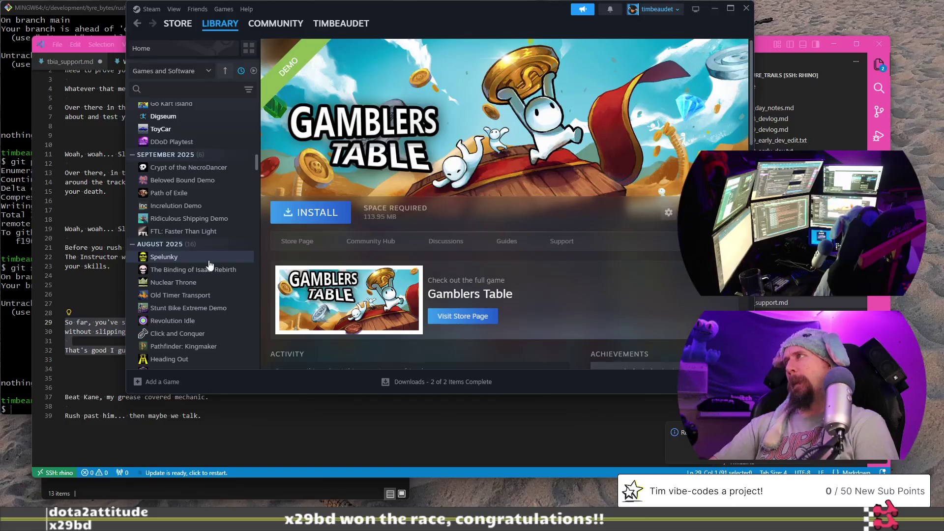
left_click(217, 206)
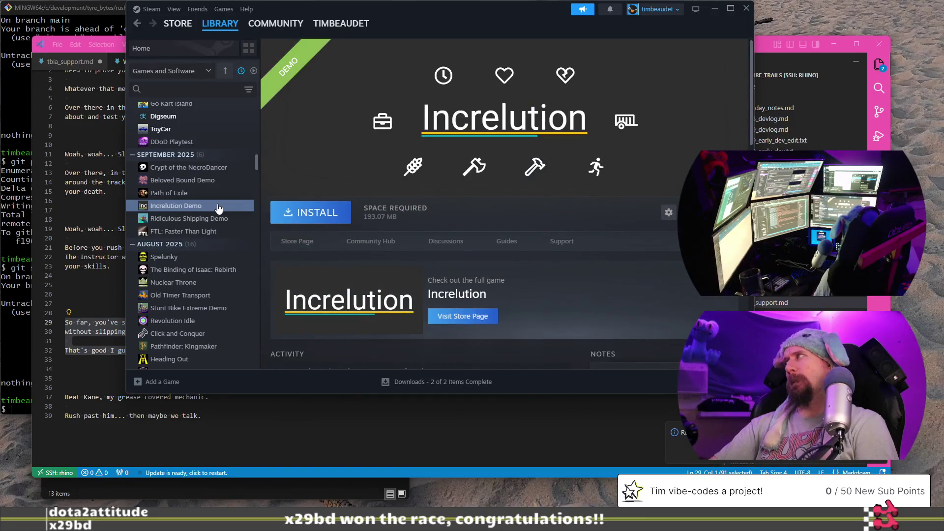
scroll(329, 286, "down", 4)
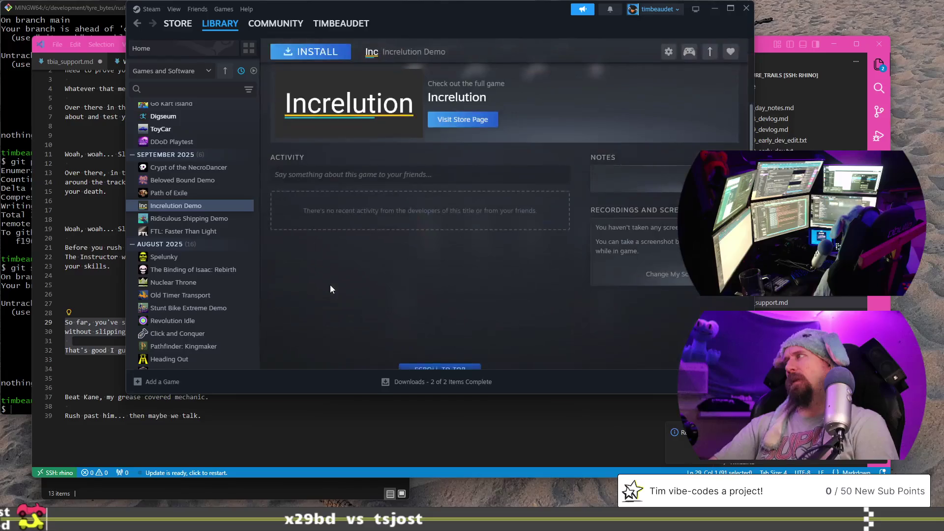
scroll(330, 289, "up", 5)
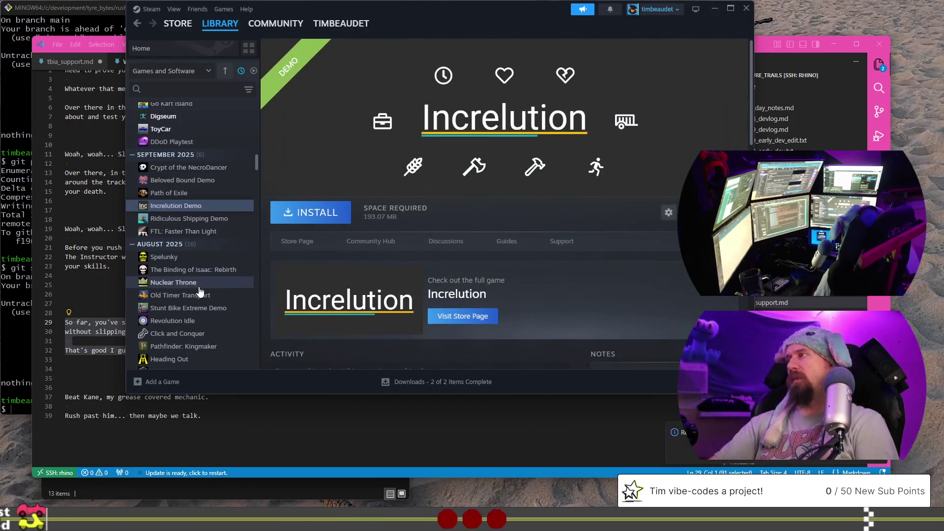
scroll(195, 293, "up", 3)
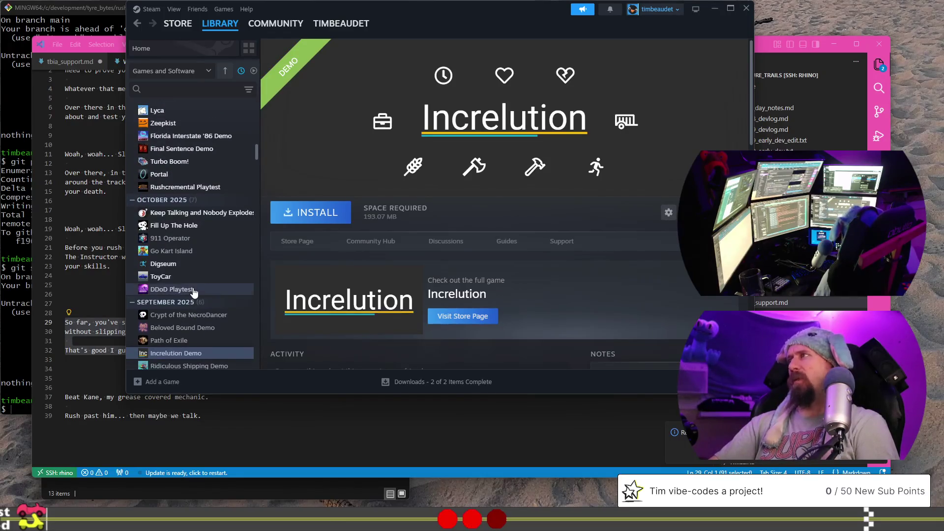
left_click(198, 265)
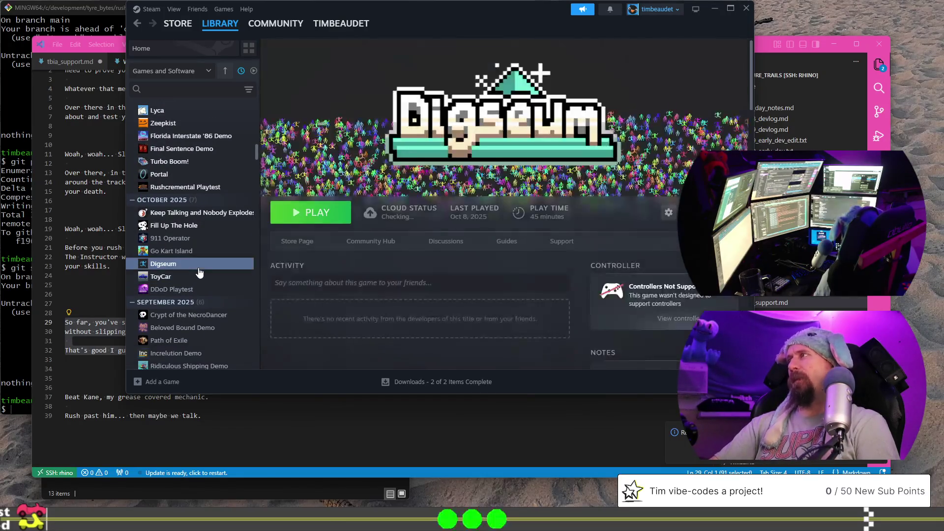
left_click(210, 225)
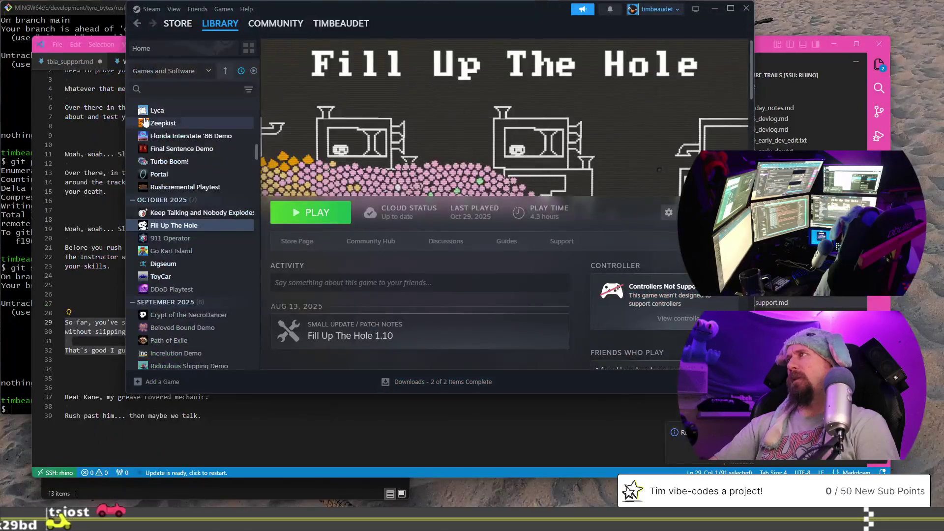
left_click(163, 110)
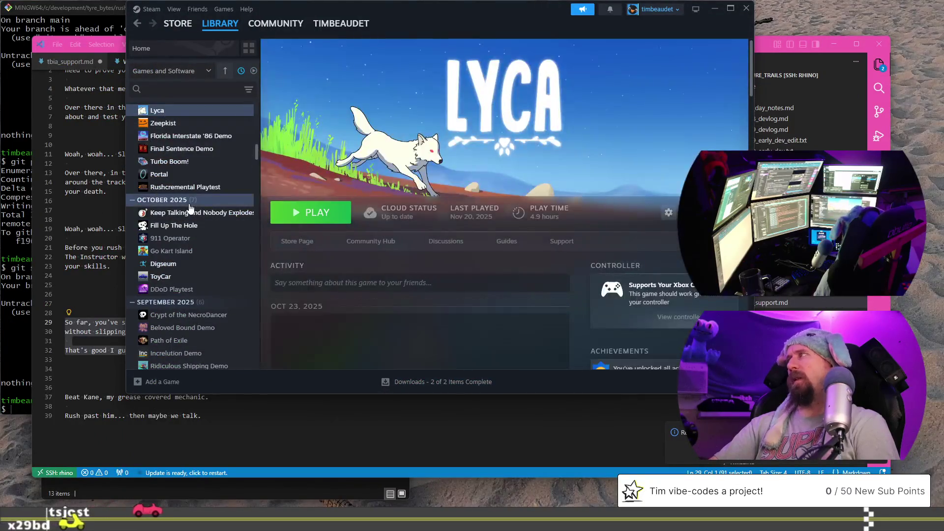
scroll(194, 211, "up", 2)
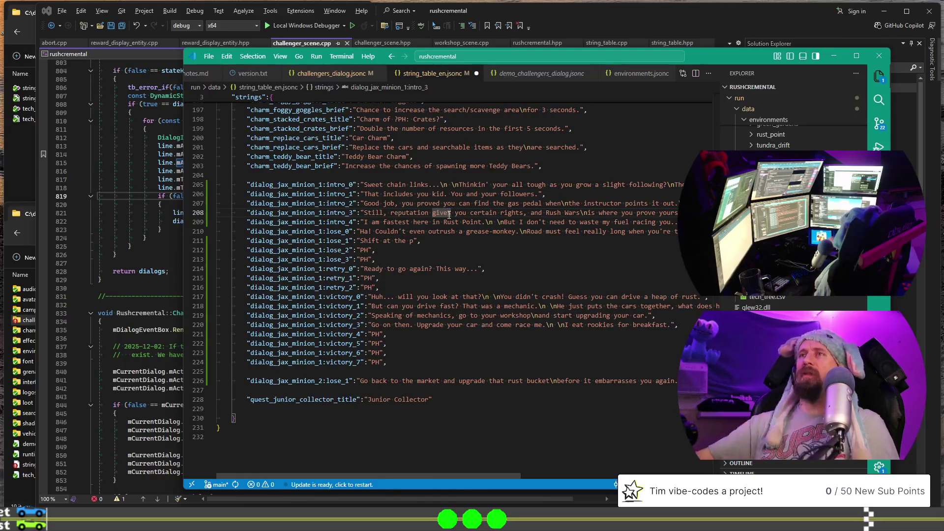
- Fix 'give' to 'gives' in intro_3 and rewrite lose_1 as 'Hit the perfect shift'
type("s")
left_click(412, 240)
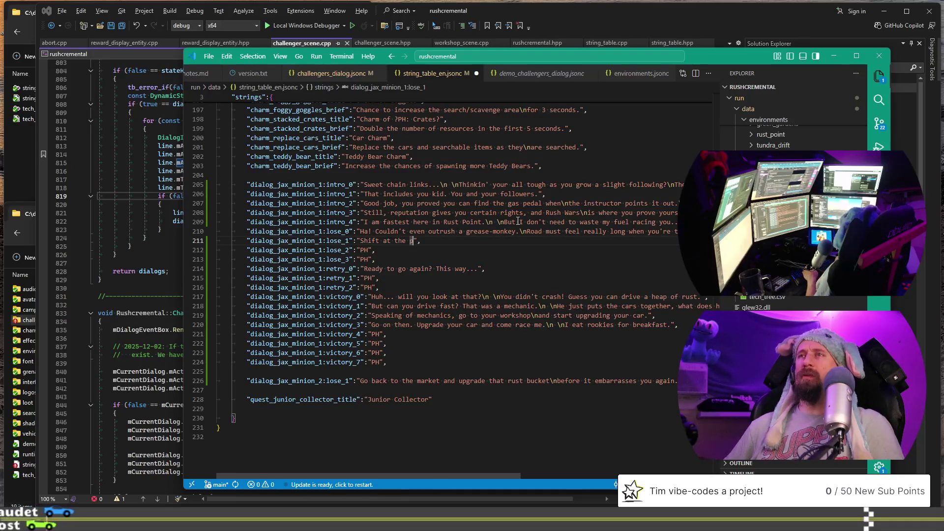
key("BackSpace")
key("BackSpace")
key("BackSpace")
key("BackSpace")
key("ctrl+Left")
type("Hit th")
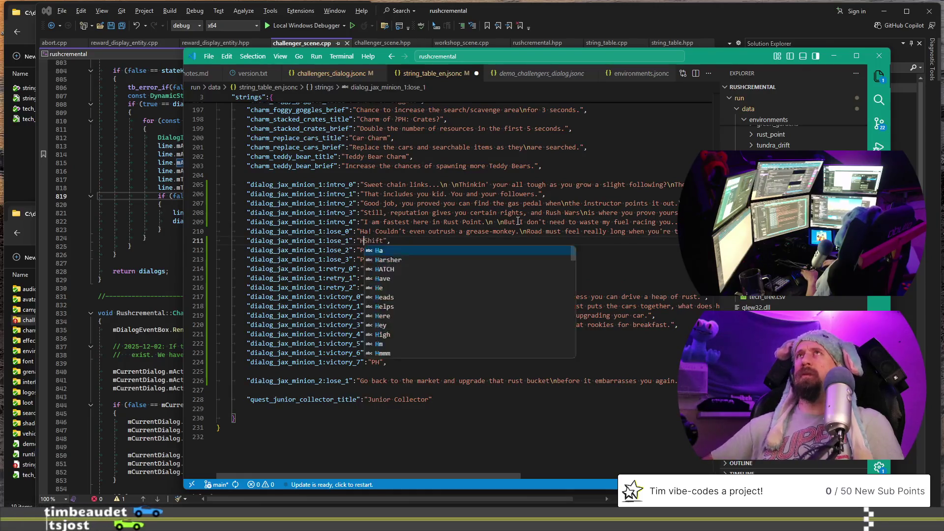
type("e perfect")
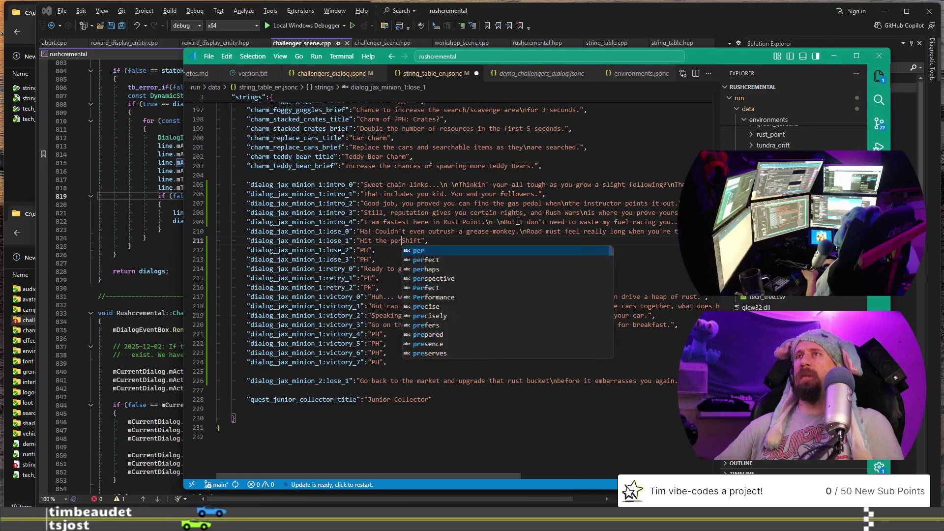
key("Delete")
type("s")
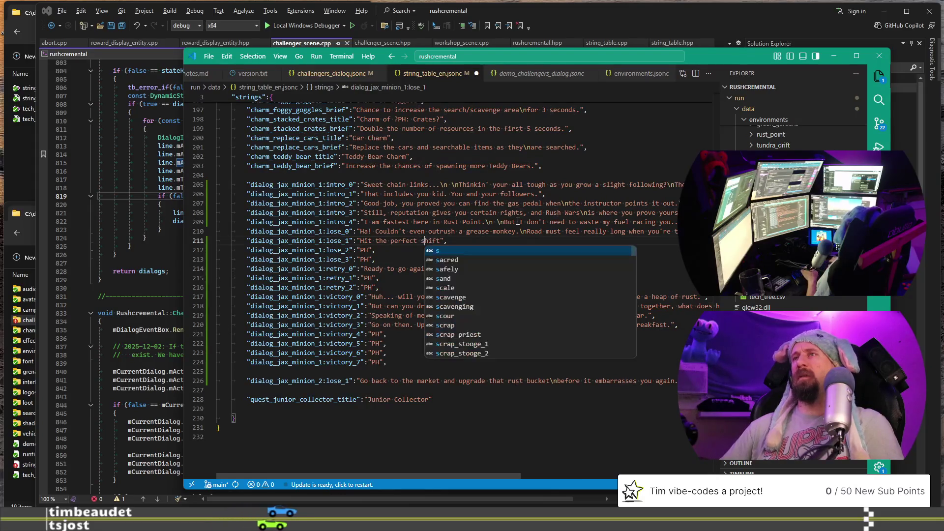
key("End")
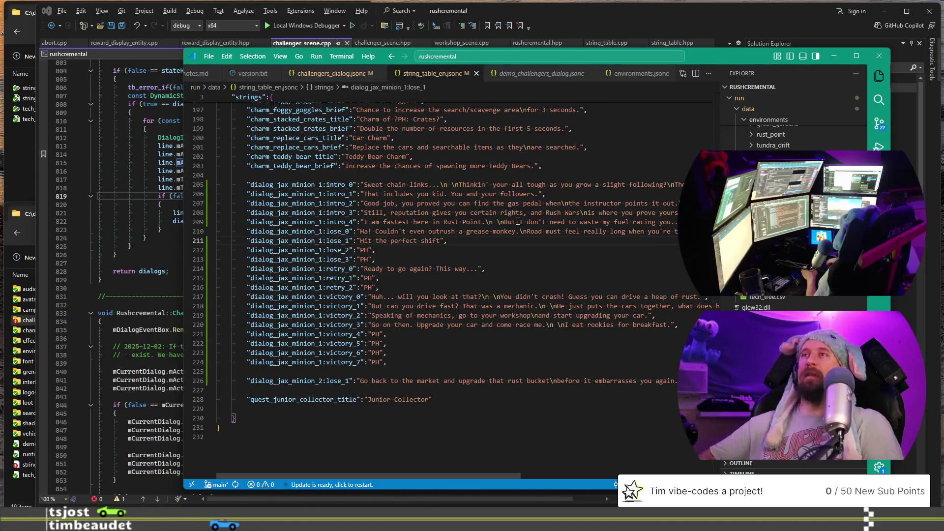
key("BackSpace")
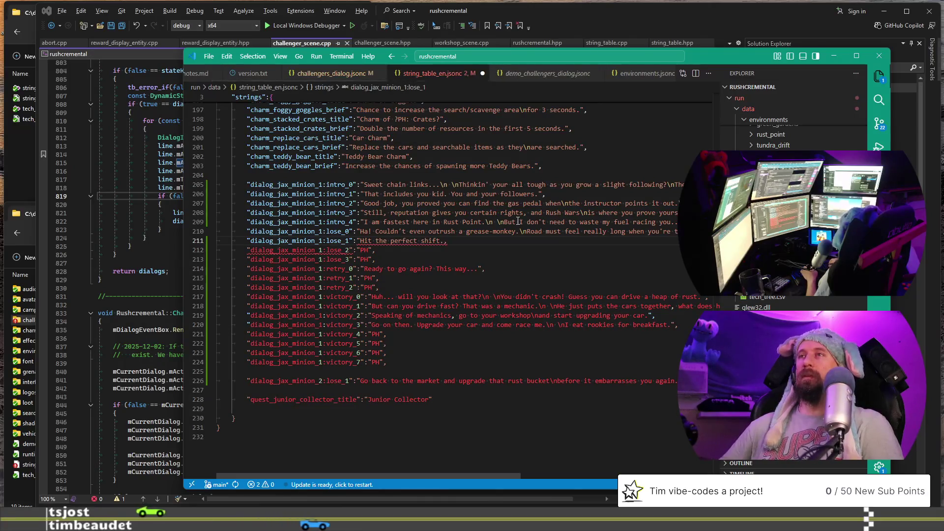
- Extend lose_1 with 'Not too early, not too late... you know just right.'
type("\"")
type("ot too early, not too ")
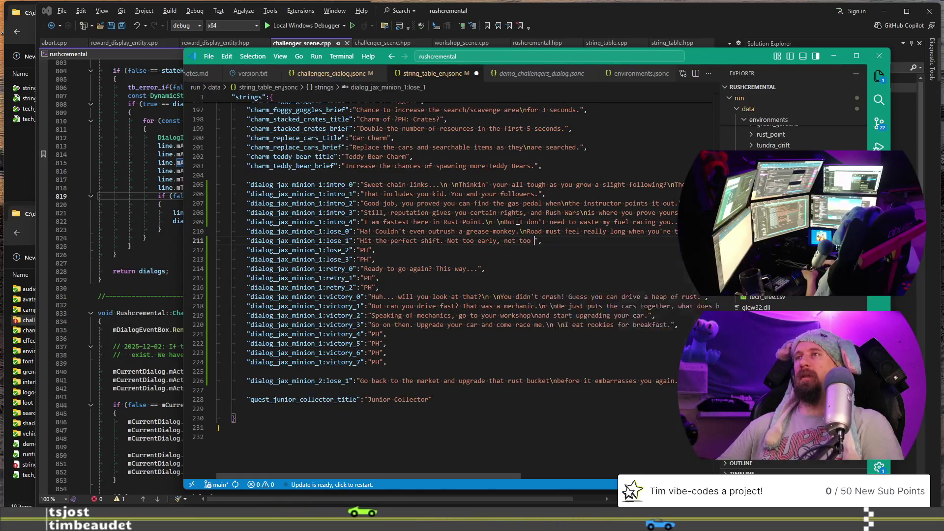
type("late..")
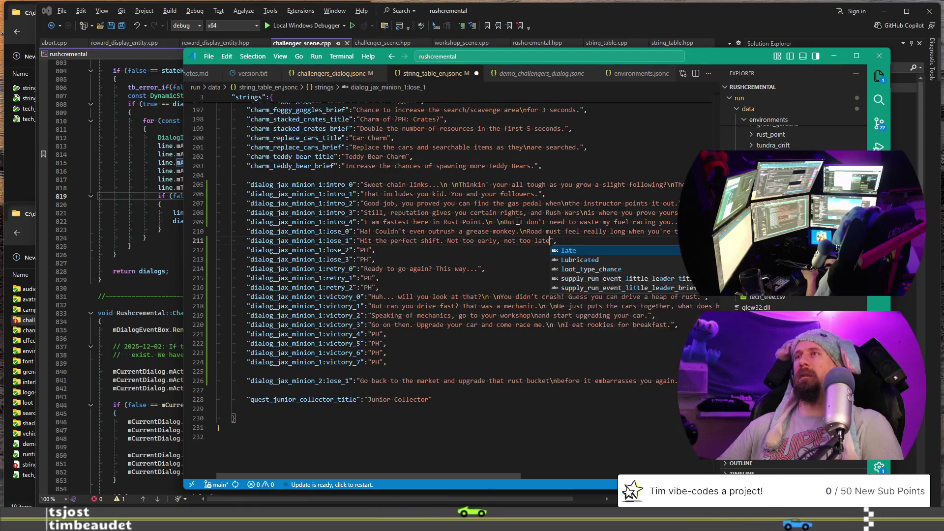
type(". you know b")
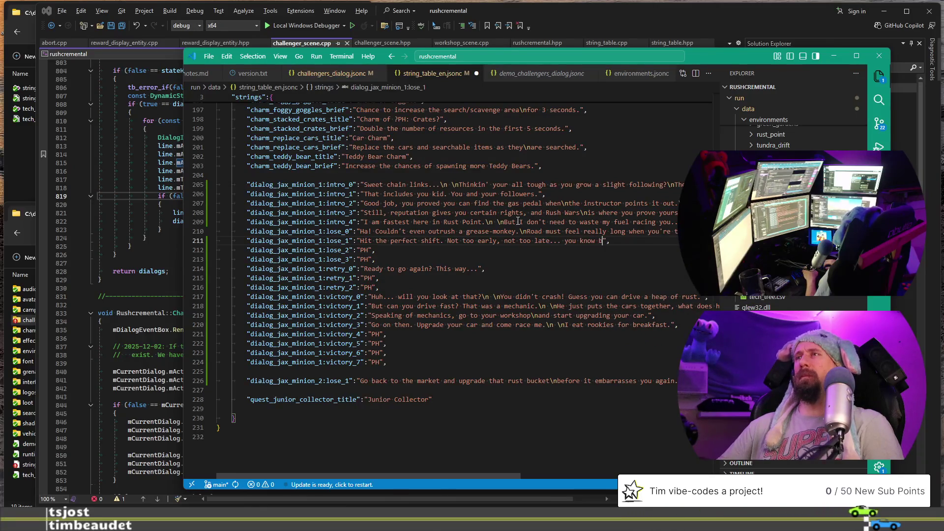
type(" e")
key("BackSpace")
type("just right.")
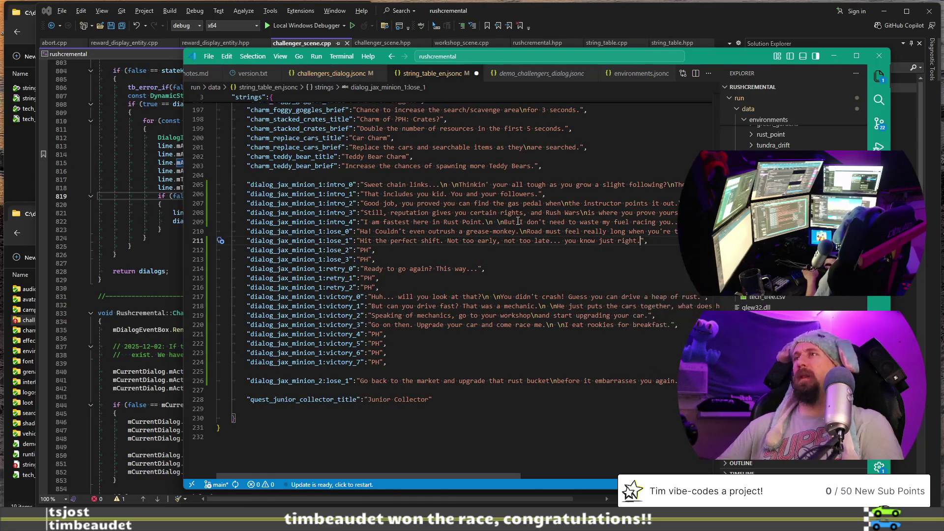
- Select and copy the full lose_1 text, then open a new browser tab
key("ctrl+shift+Left")
key("ctrl+shift+Left")
key("ctrl+shift+Left")
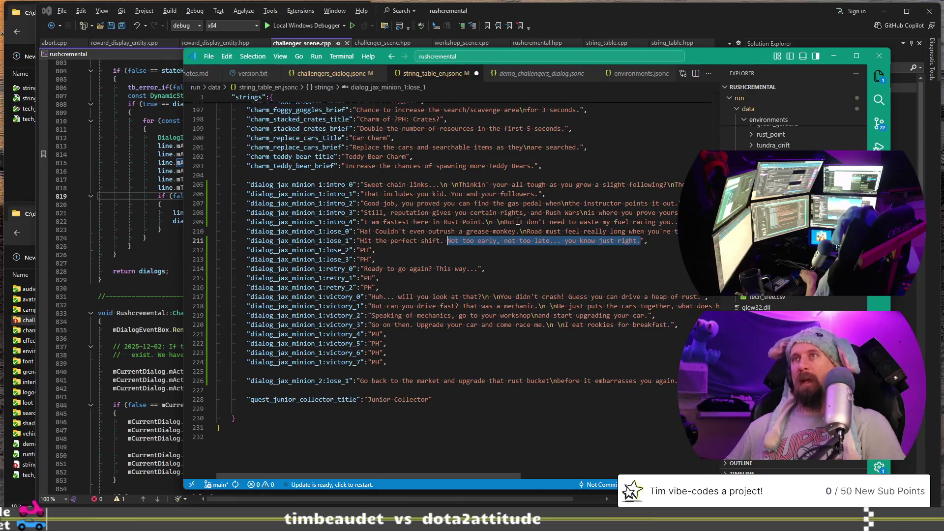
key("ctrl+shift+Left")
key("ctrl+shift+Left")
key("ctrl+shift+Left")
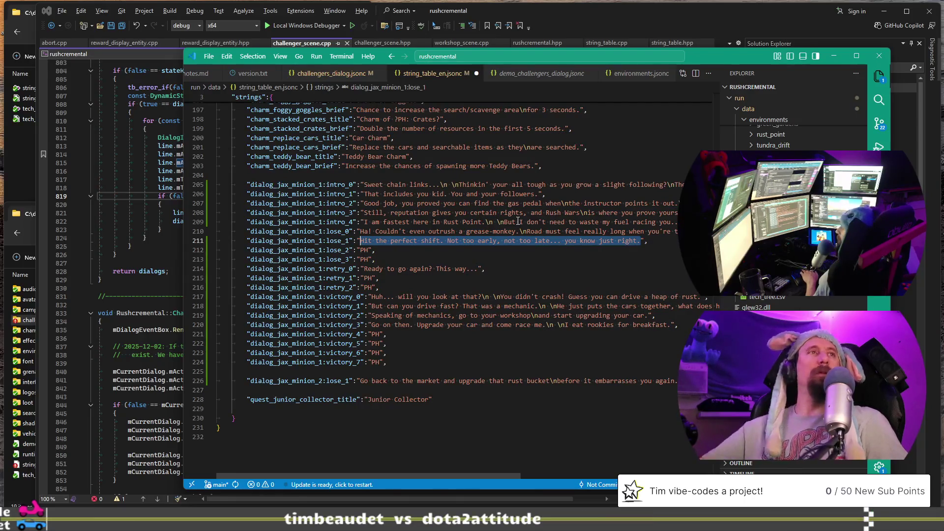
key("alt+Tab")
key("ctrl+t")
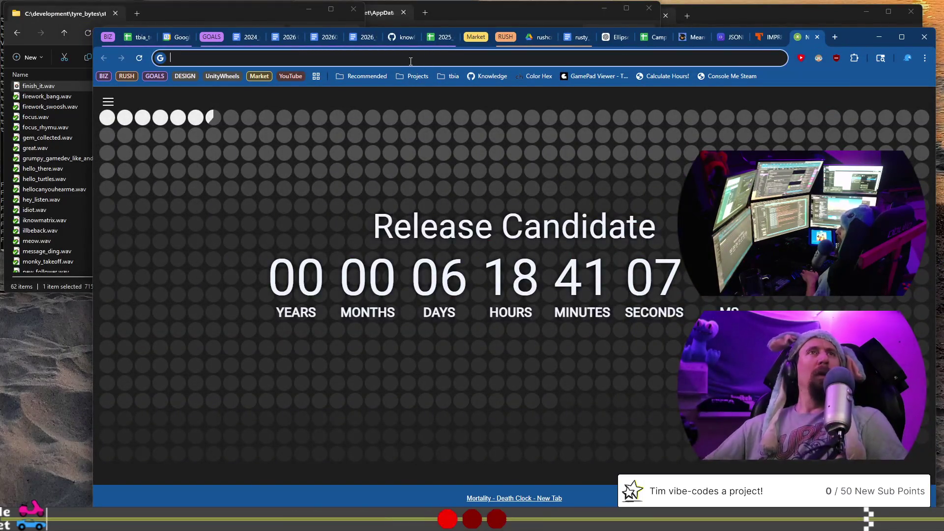
- Start a new ChatGPT chat with 'Spitfire Jax is the leader of Rust Point,'
left_click(610, 38)
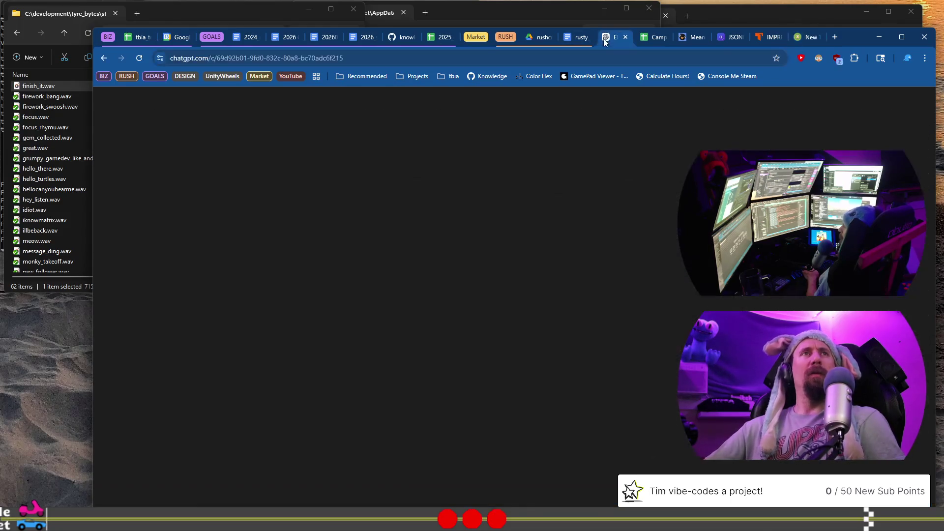
left_click(141, 127)
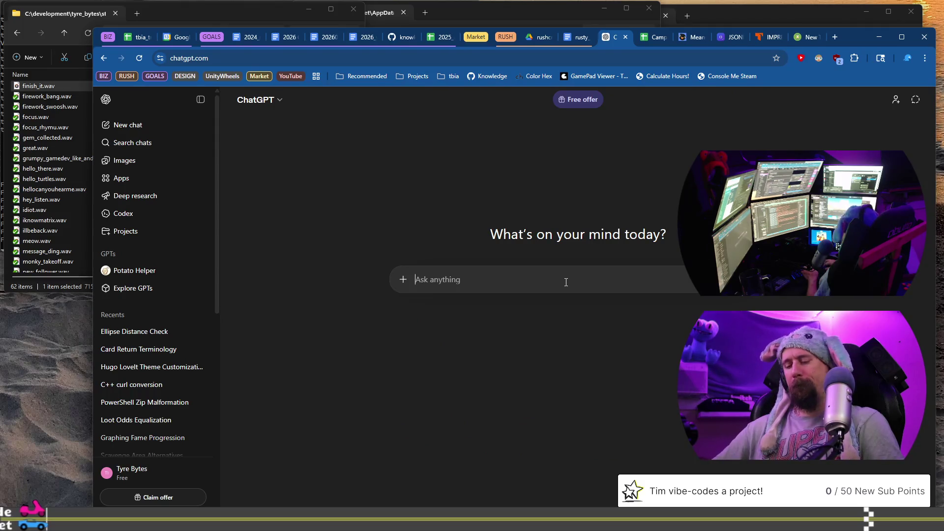
type("Spitfire")
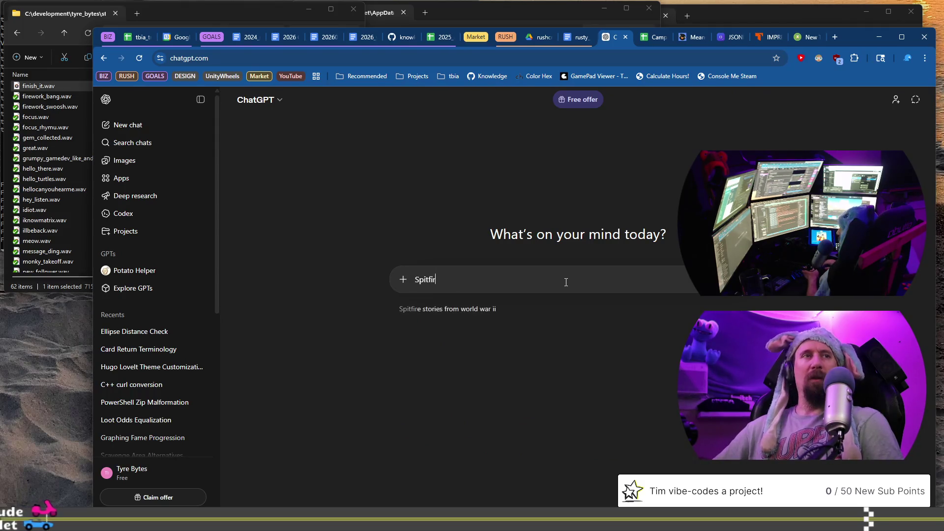
type(" Jax is")
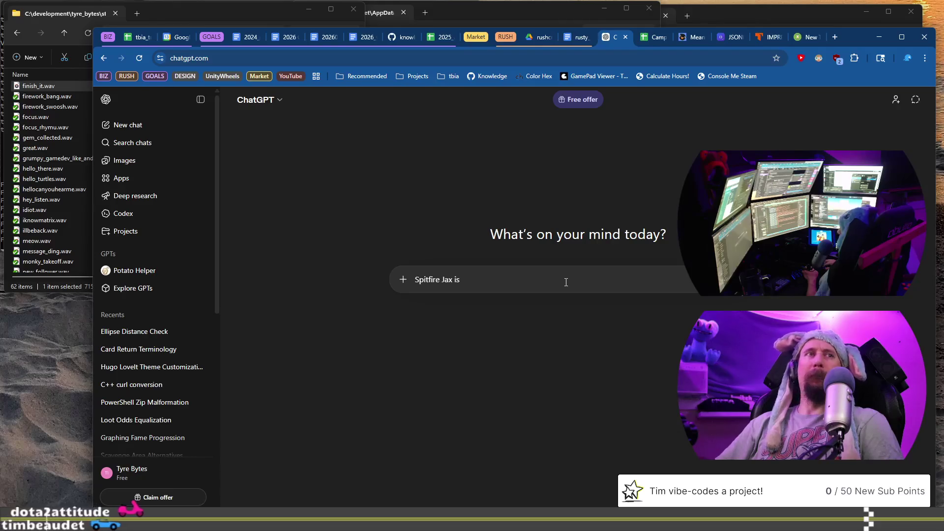
type(" the la")
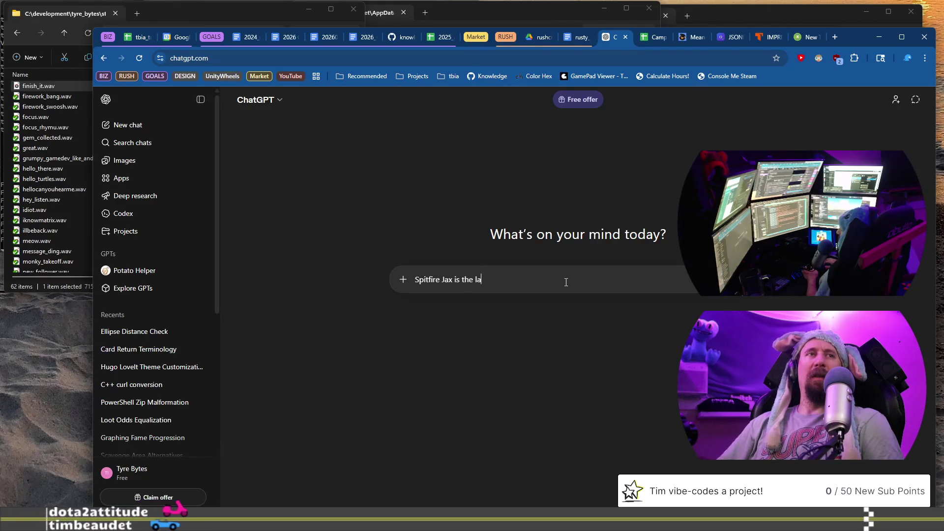
key("BackSpace")
type("eader of ")
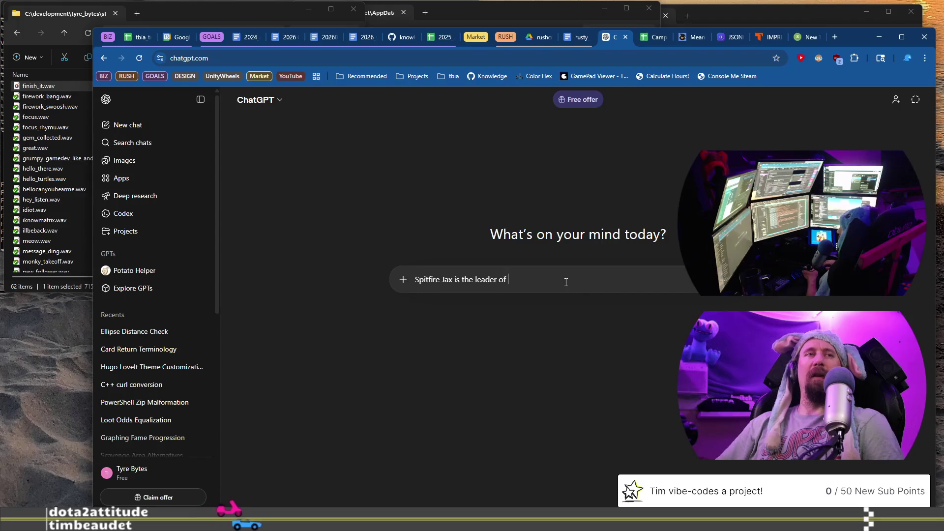
type("Rust Point, ")
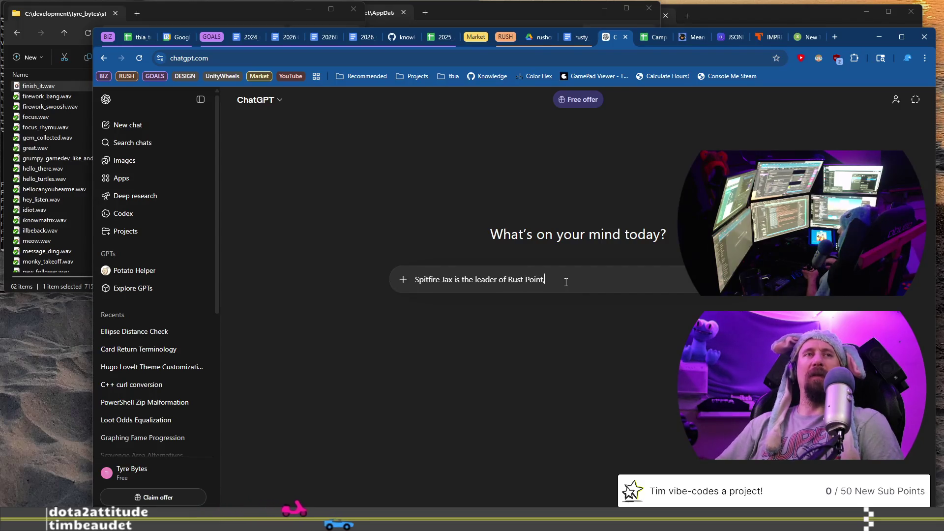
key("BackSpace")
key("BackSpace")
type(" and")
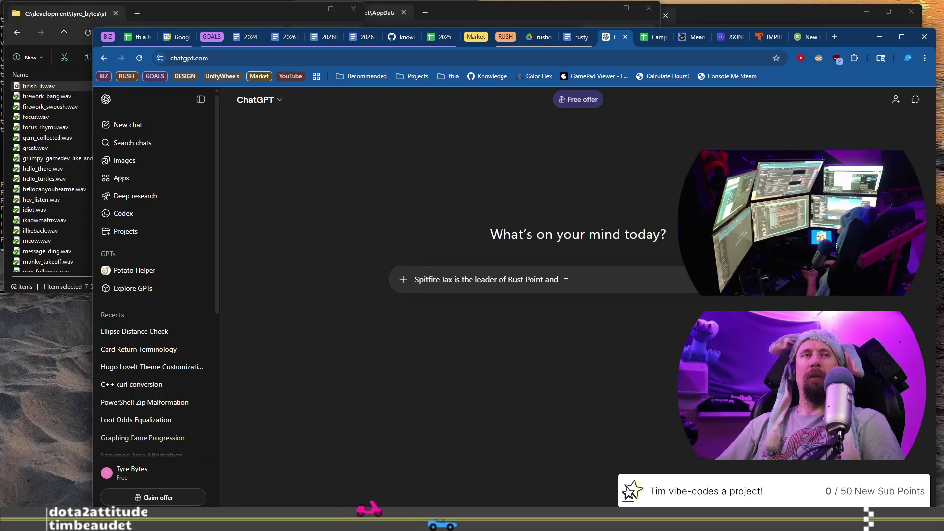
key("BackSpace")
key("BackSpace")
key("BackSpace")
- Add 'a condescending', fixing the spelling via spell-check, then detach the thesaurus tab
type(", a con")
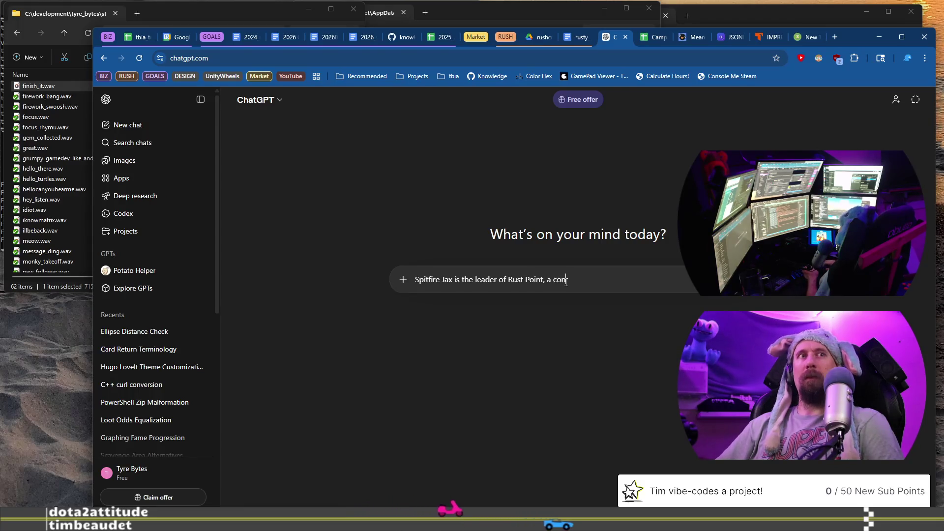
type("densen")
key("BackSpace")
key("BackSpace")
key("BackSpace")
type("cending")
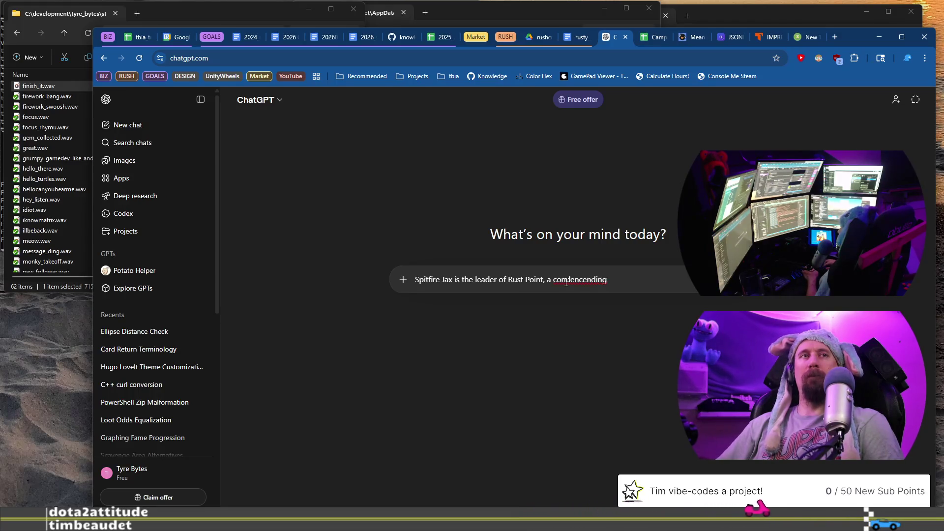
right_click(566, 283)
left_click(604, 293)
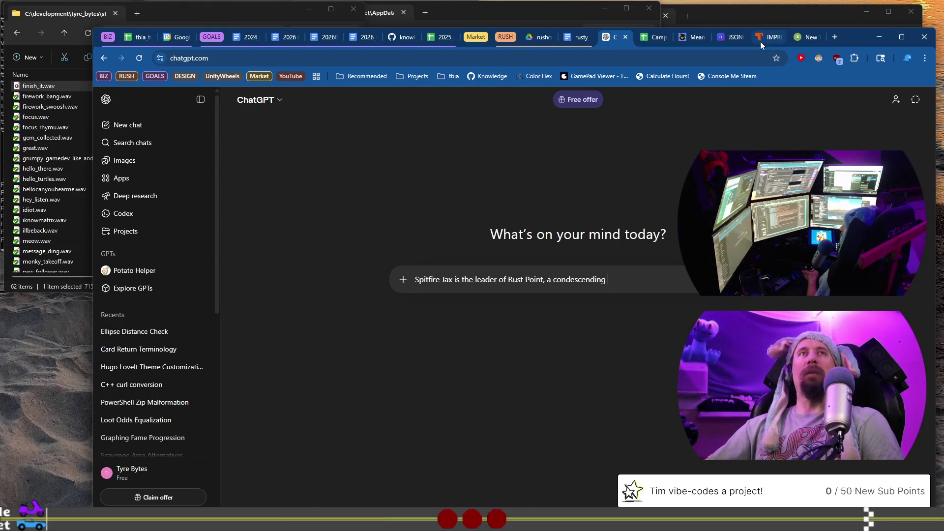
left_click_drag(764, 40, 491, 0)
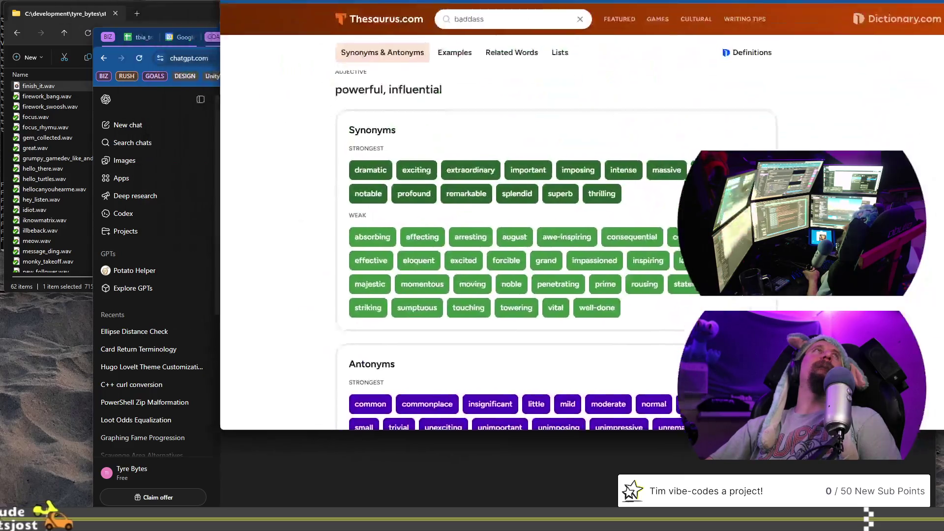
- Dock the Thesaurus.com page back into the main Chrome window and return to ChatGPT
left_click_drag(564, 0, 588, 78)
mouse_move(315, 78)
left_mouse_down()
mouse_move(748, 67)
mouse_move(820, 43)
left_mouse_up()
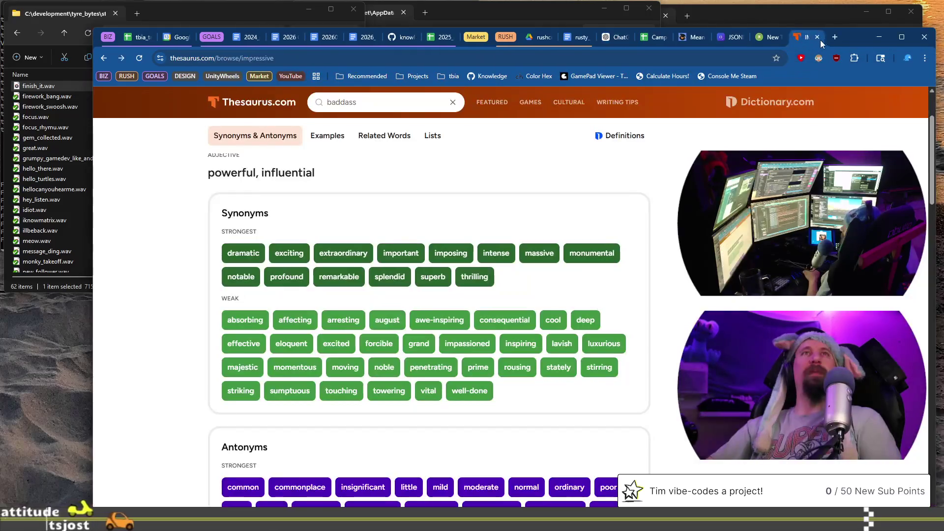
left_click(611, 40)
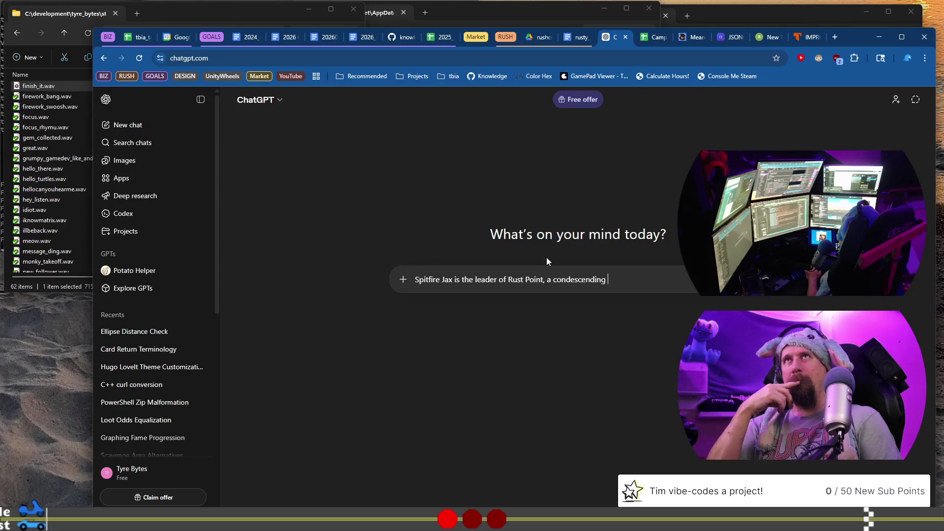
- Finish the prompt asking to spice up Jax's lost-race line, paste 'Hit the perfect shift…', and send it
type("bad")
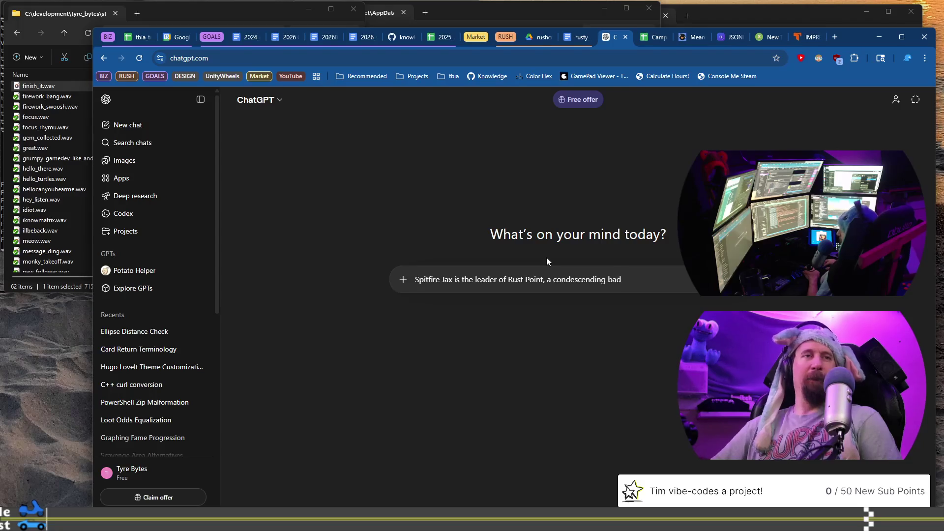
type("butt")
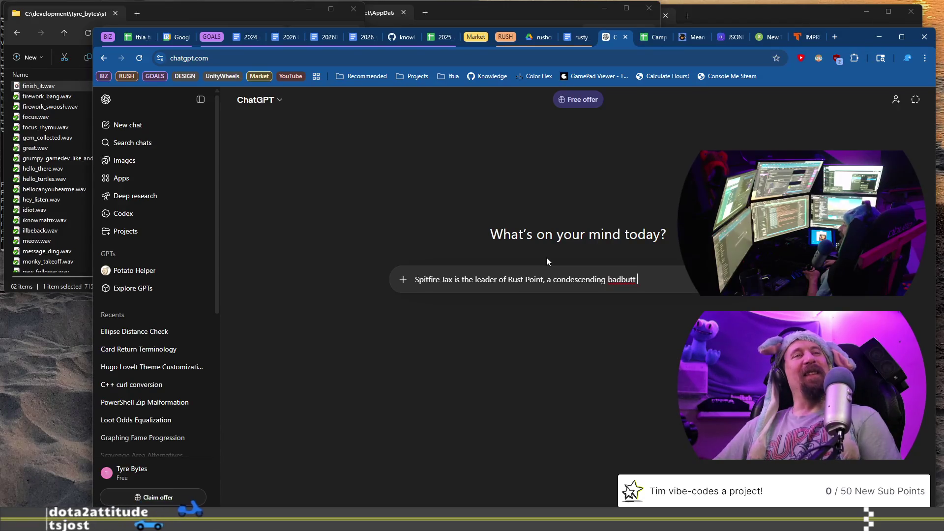
type("that ")
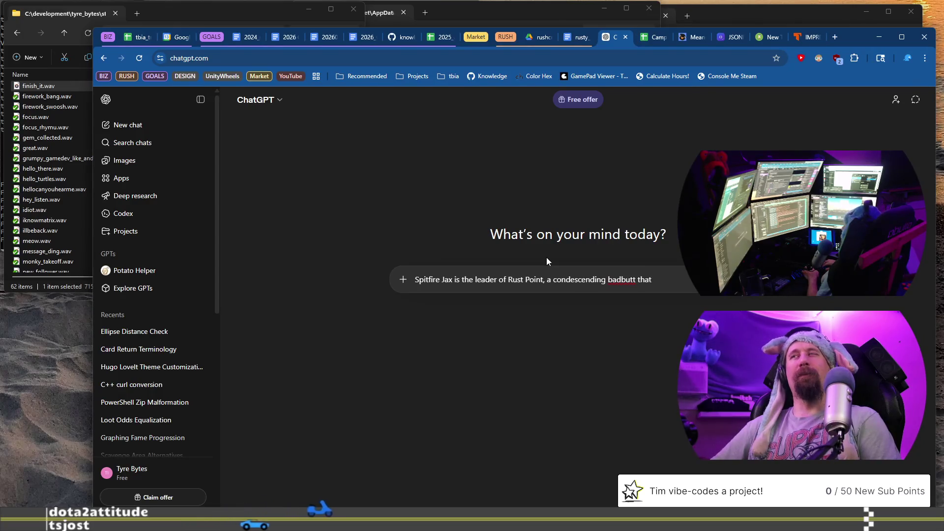
type("is")
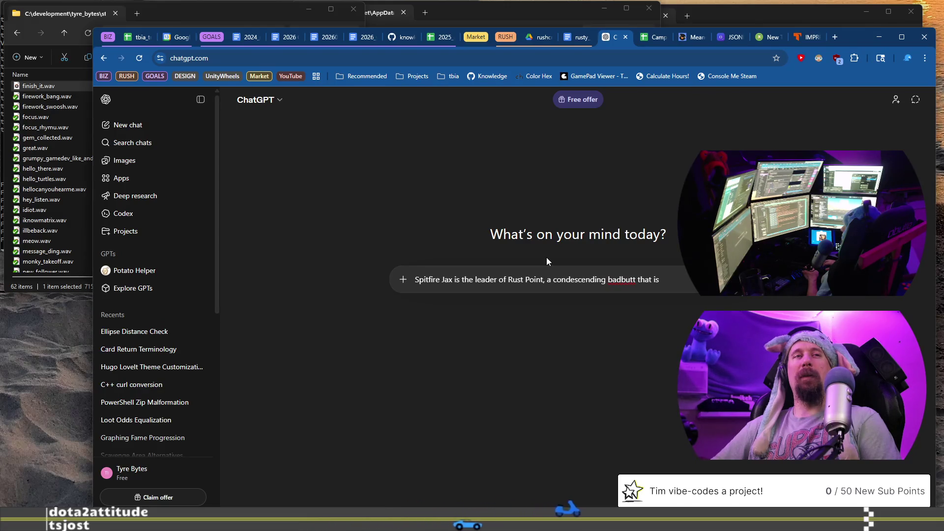
type(" both rud")
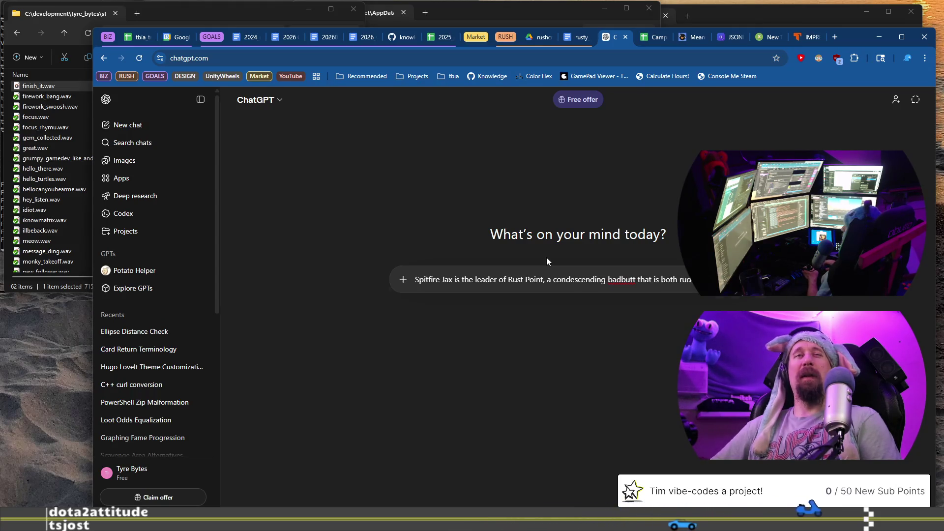
type("e and")
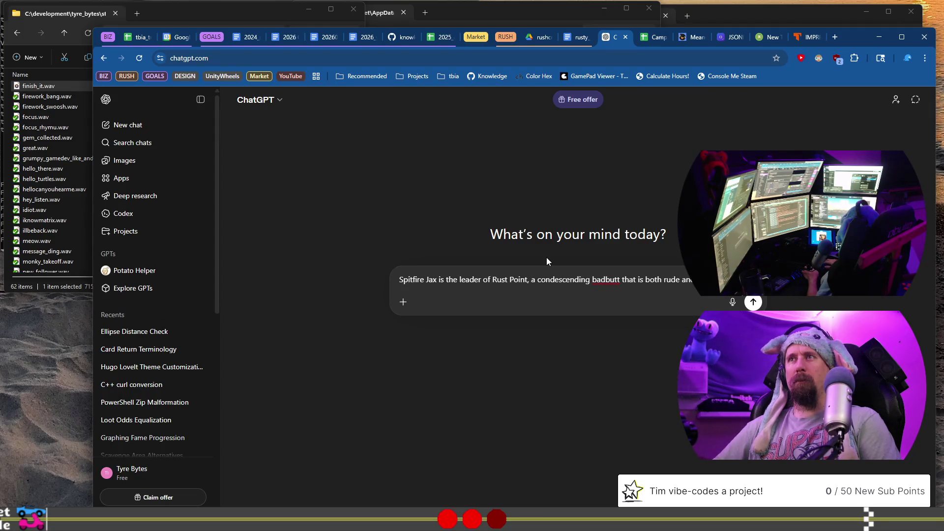
type("would ")
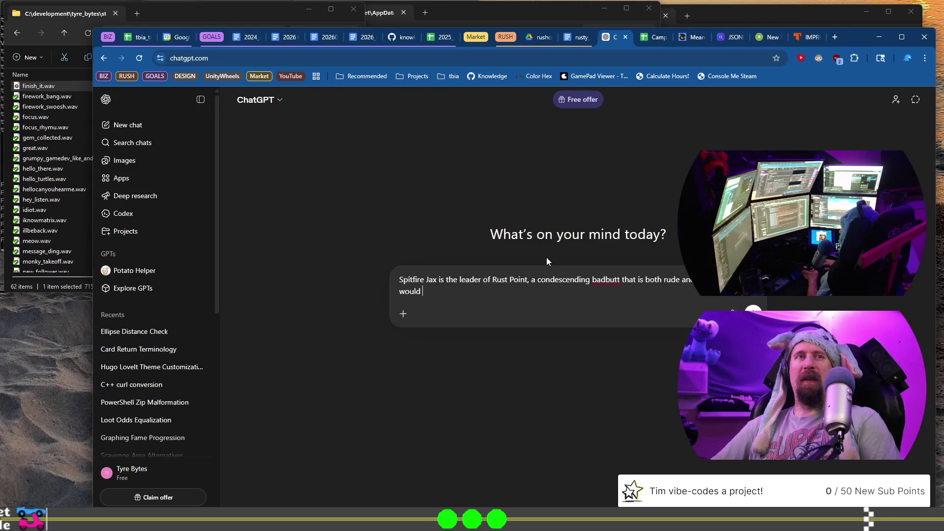
type("you spice up the")
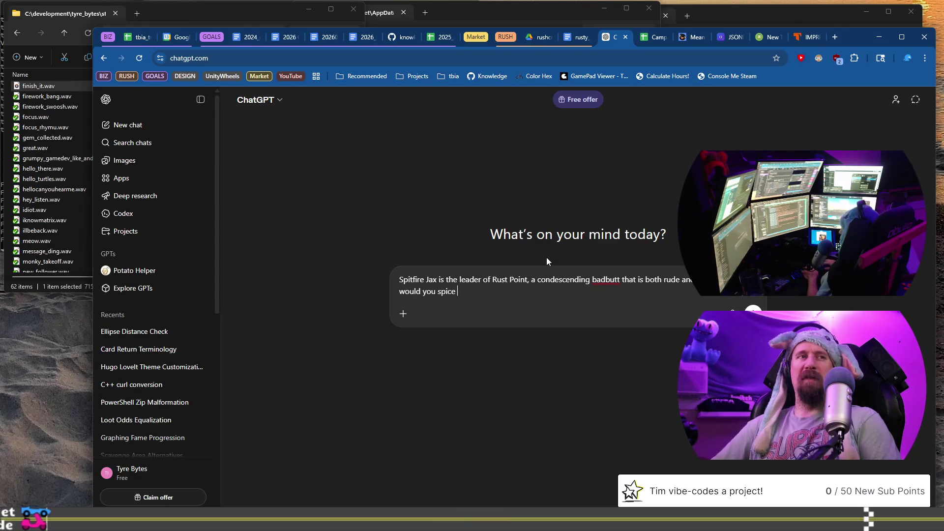
key("BackSpace")
key("BackSpace")
type("is line of dialog")
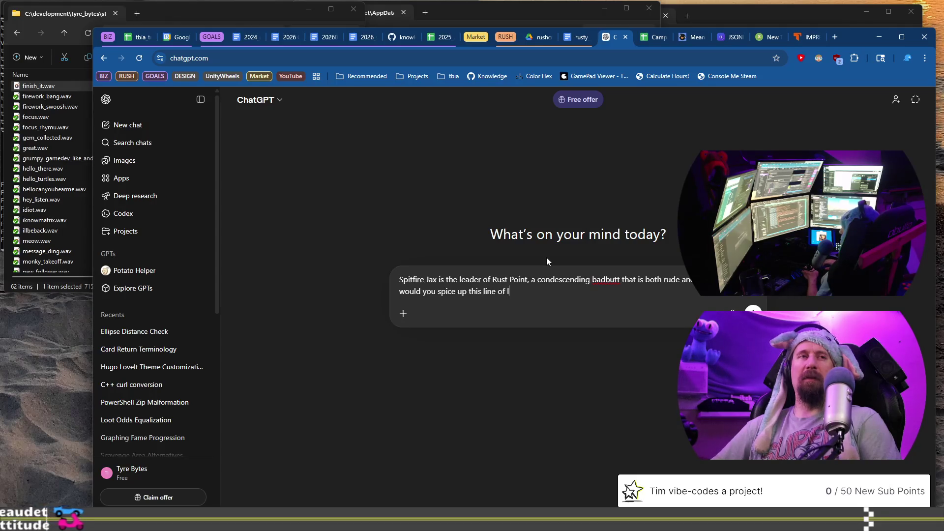
type(" when ")
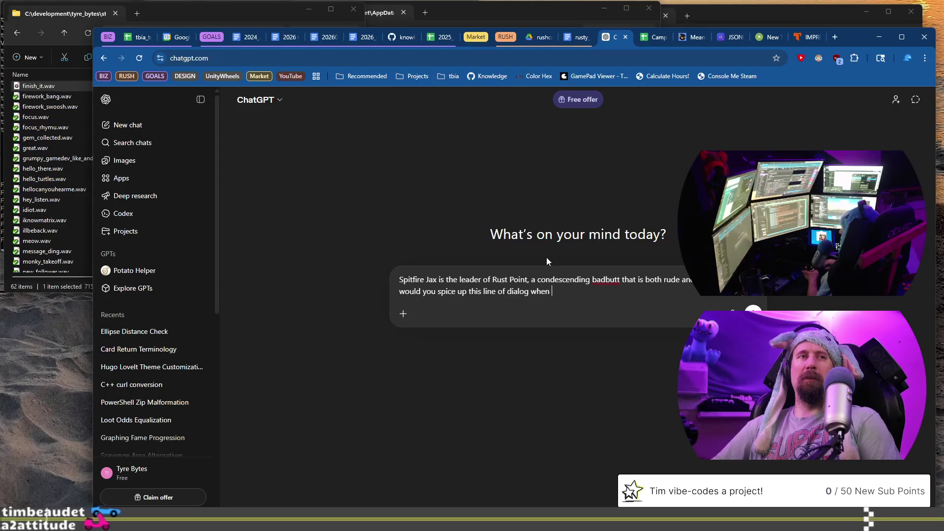
type("the player ")
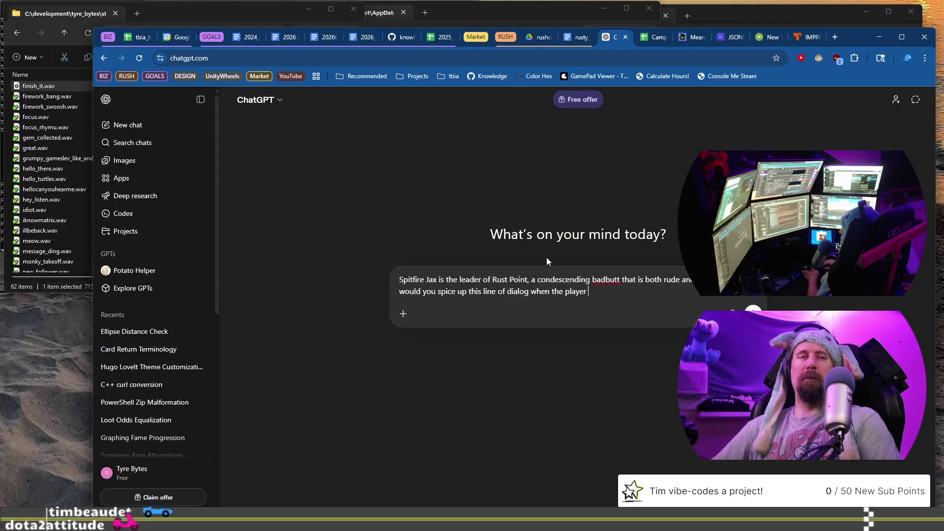
type("just lost")
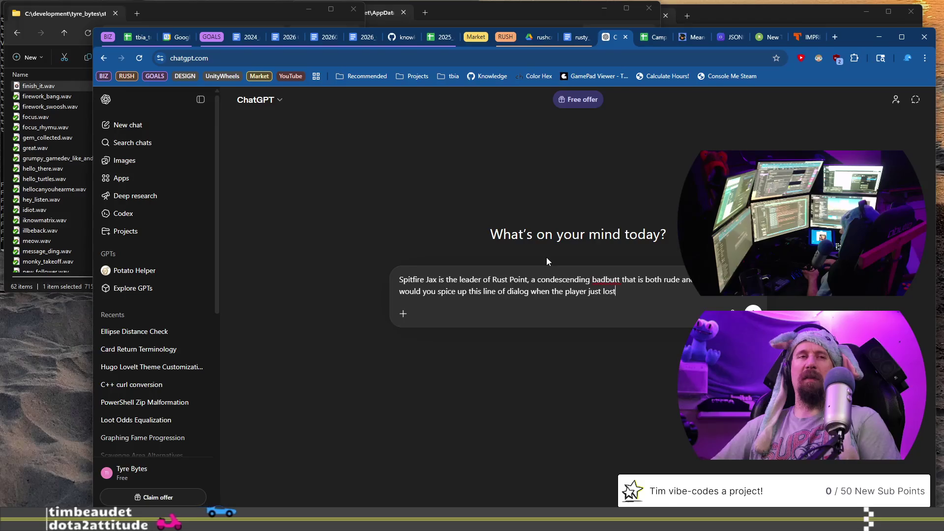
type(" a race:")
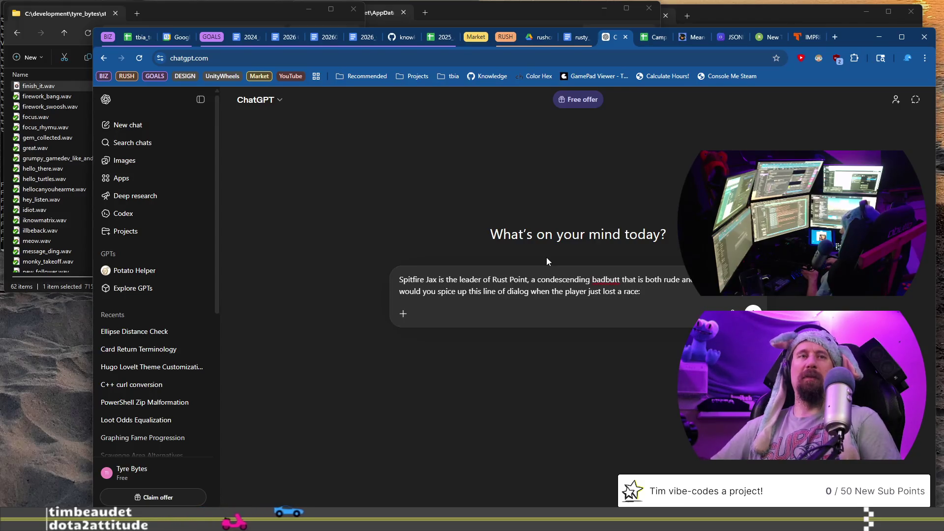
key("shift+Return")
key("shift+Return")
type("\"")
type("Hit the perfect shift. Not too early, not too late... you know just right.")
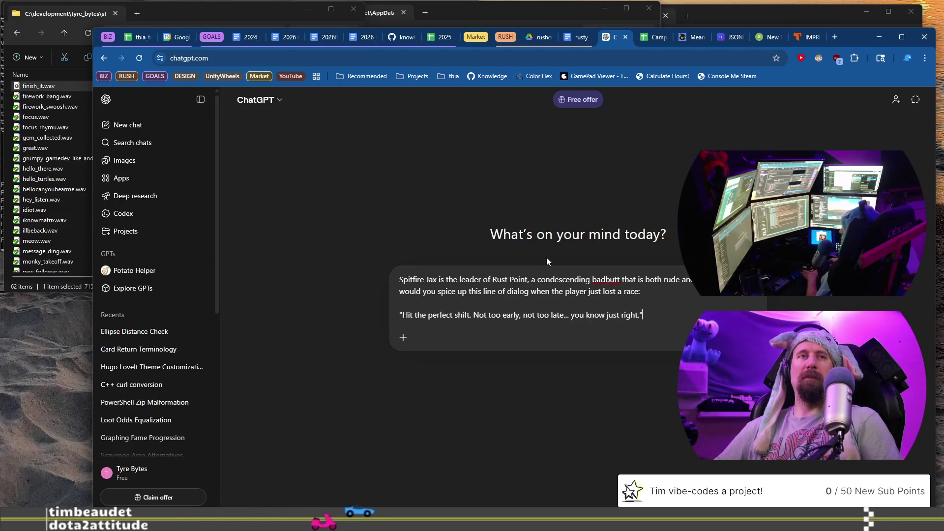
key("Return")
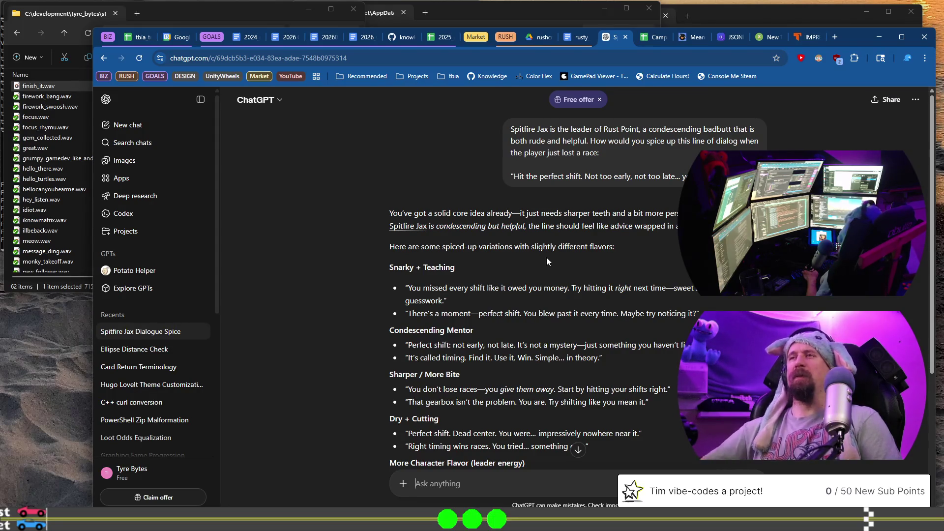
- Switch to string_table_en.jsonc and scroll down to the current lose_1 entry
key("alt+Tab")
scroll(555, 230, "down", 1)
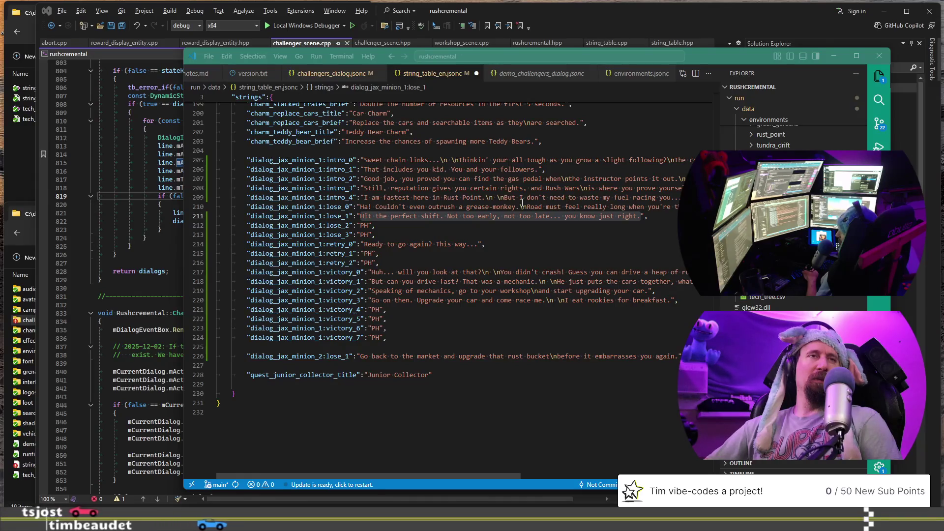
- Compare ChatGPT's rewrites against the current lose_1 line in the string table
key("alt+Tab")
scroll(632, 268, "down", 3)
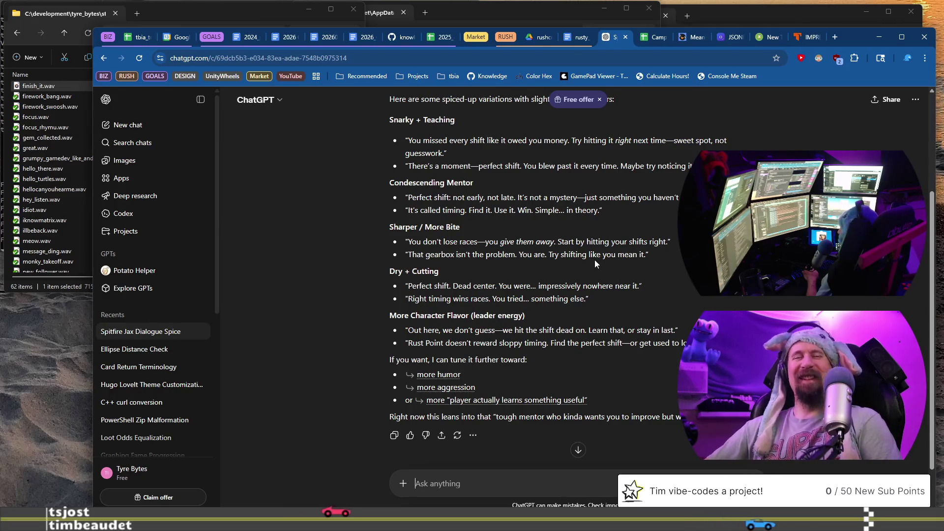
key("alt+Tab")
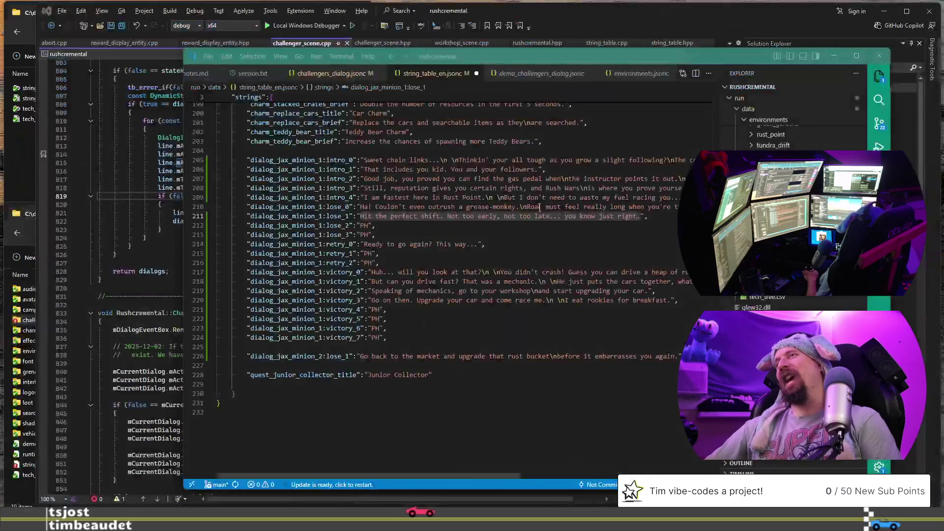
left_click(658, 216)
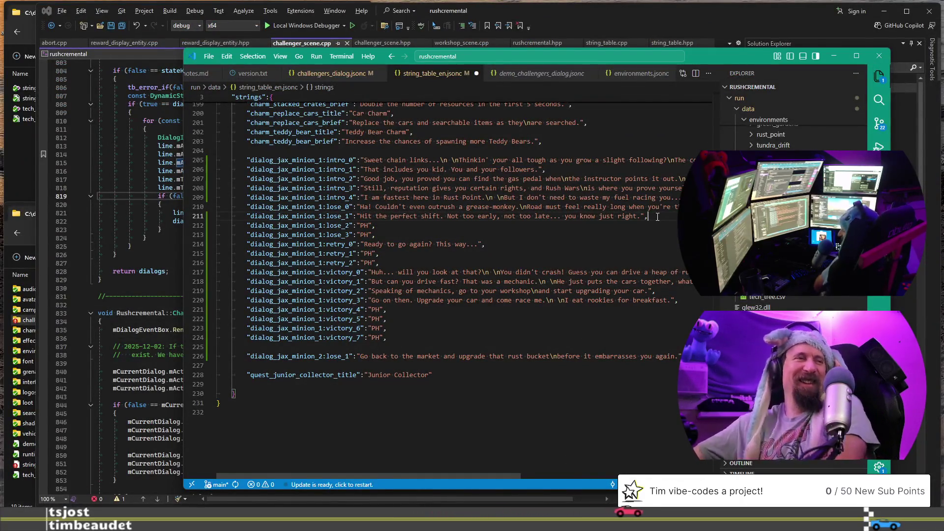
key("alt+Tab")
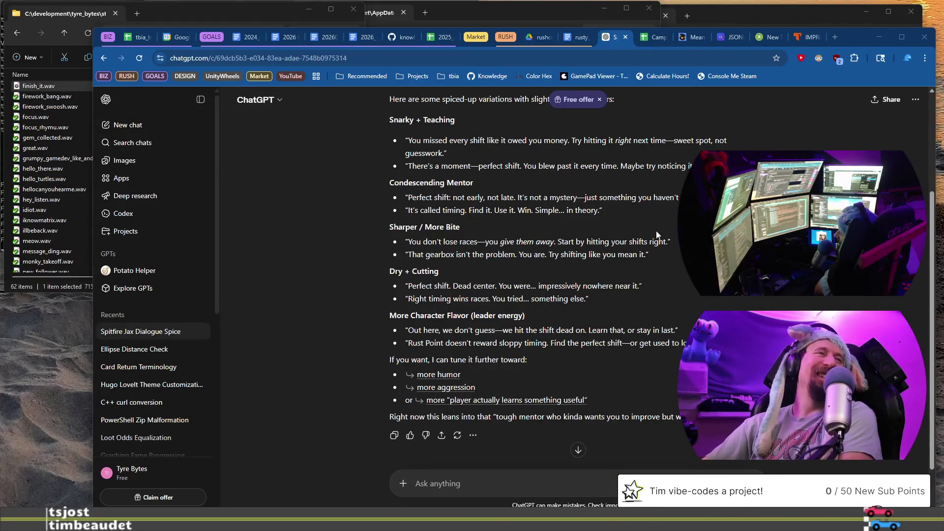
- Paste the first Sharper / More Bite suggestion into the notes and select the 'It's called timing' line
left_click_drag(671, 242, 428, 244)
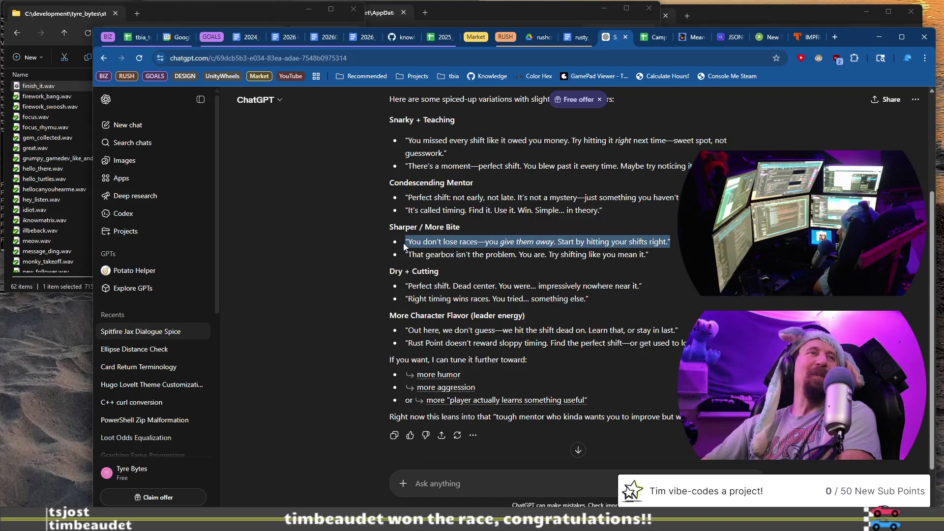
right_click(458, 246)
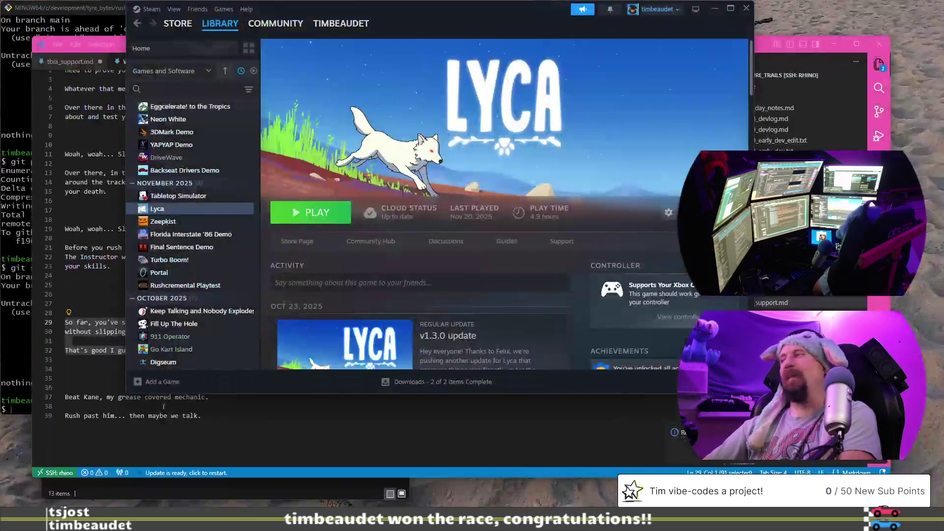
left_click(250, 412)
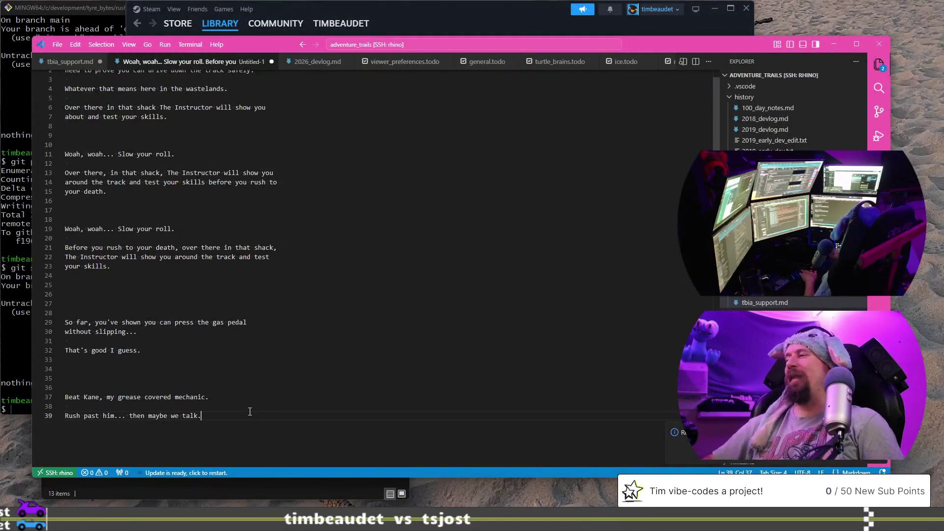
key("Return")
key("Return")
key("Return")
type("“You don’t lose races—you give them away. Start by hitting your shifts right.”")
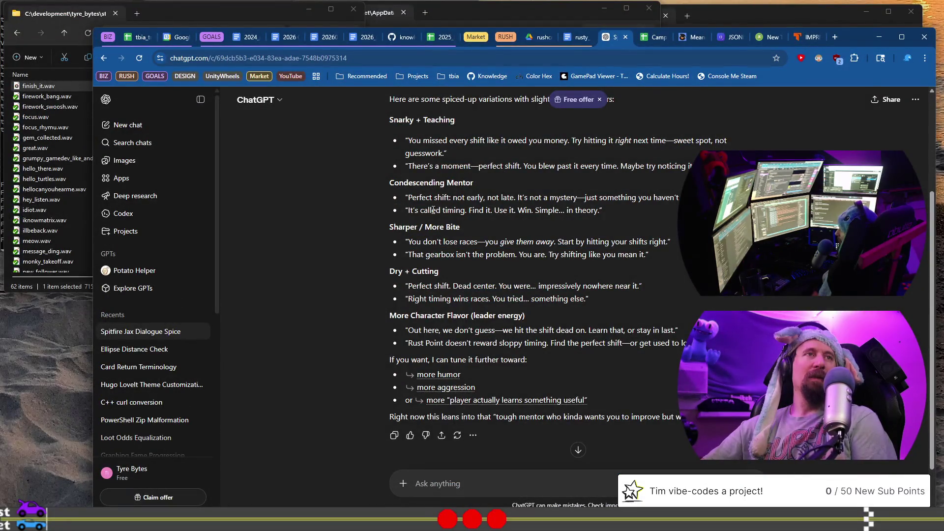
mouse_move(410, 209)
left_mouse_down()
mouse_move(563, 208)
mouse_move(541, 211)
left_mouse_up()
key("ctrl+c")
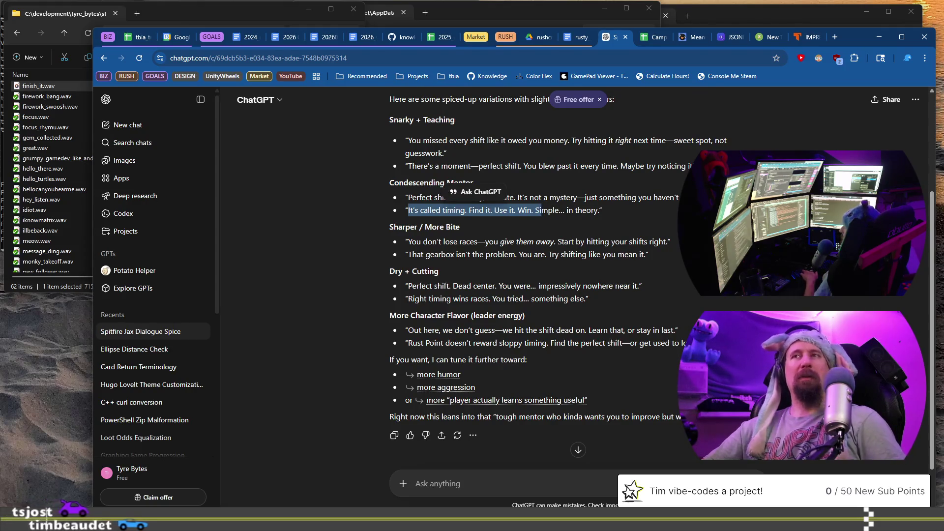
key("alt+Tab")
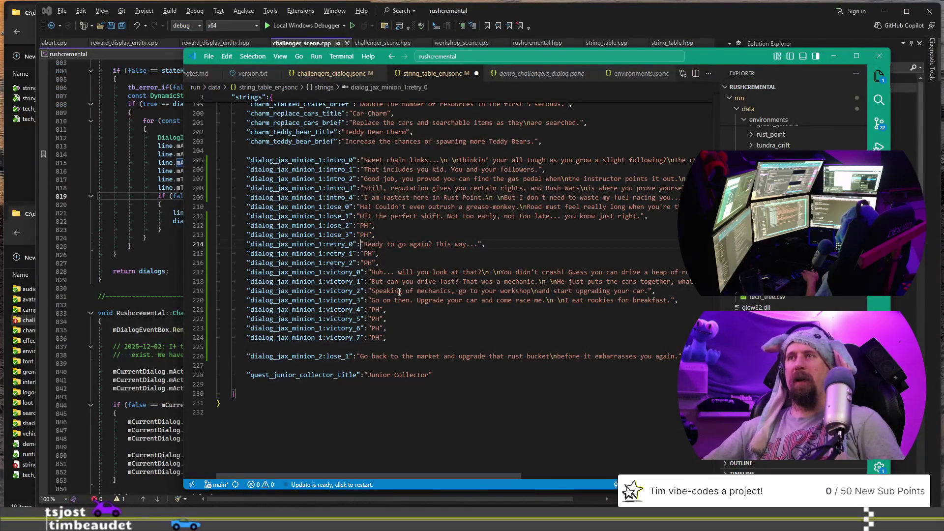
- Paste 'It's called timing. Find it. Use it.' at the start of the lose_1 value
left_click(362, 216)
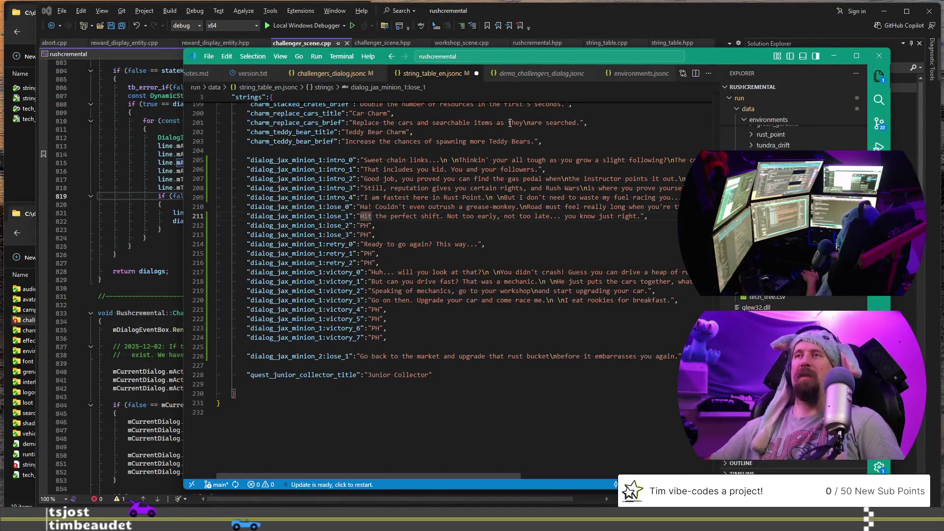
key("ctrl+v")
key("ctrl+Left")
key("ctrl+Left")
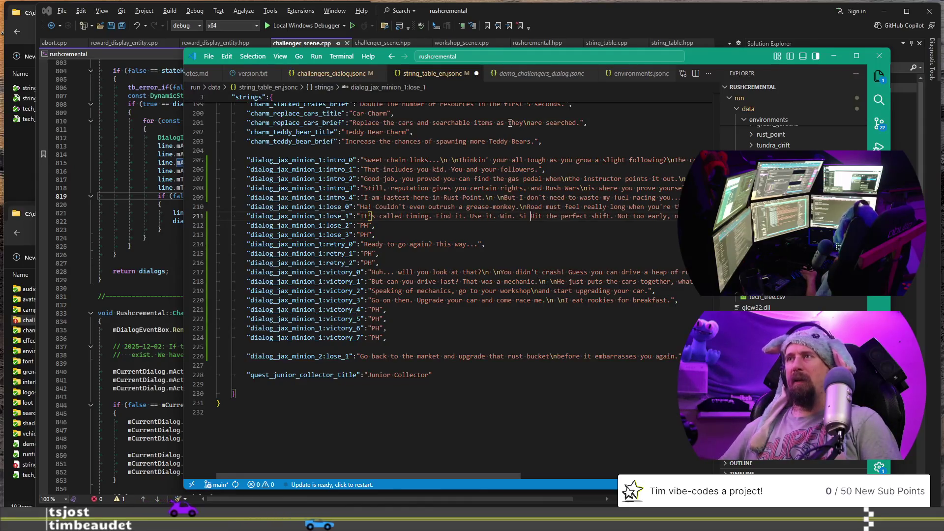
key("ctrl+Left")
key("ctrl+Left")
key("ctrl+Left")
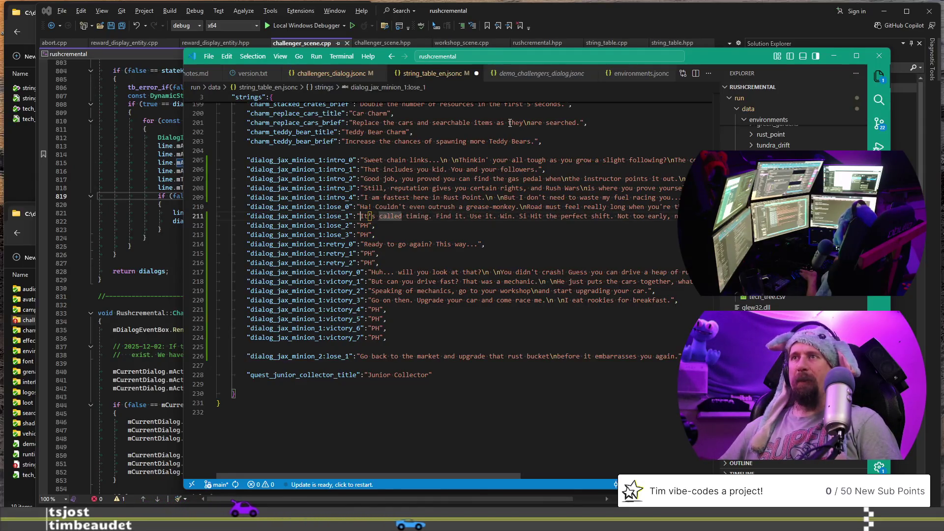
key("ctrl+Right")
key("ctrl+Right")
key("ctrl+Right")
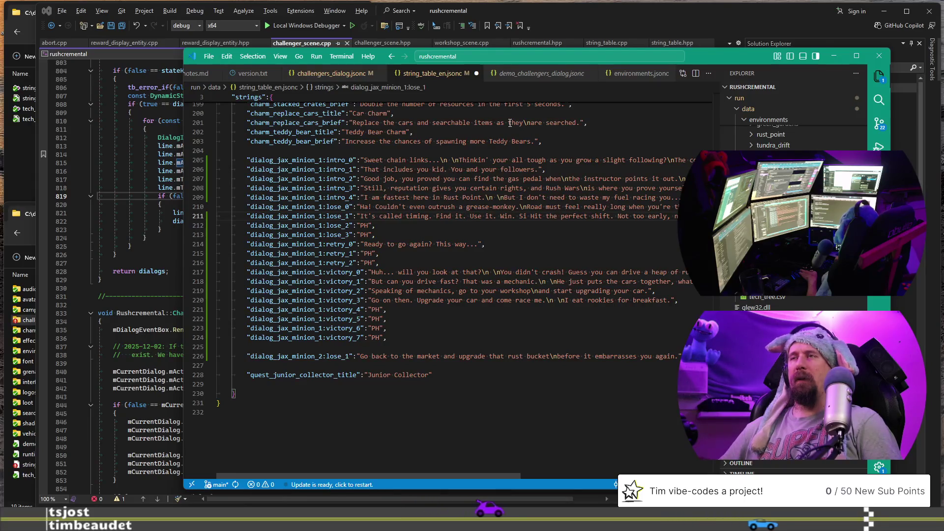
key("Right")
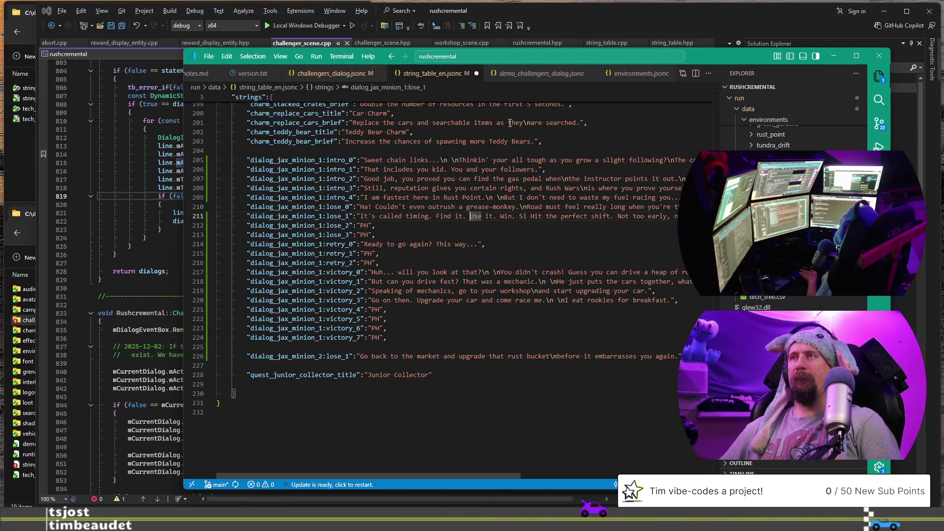
key("ctrl+shift+Left")
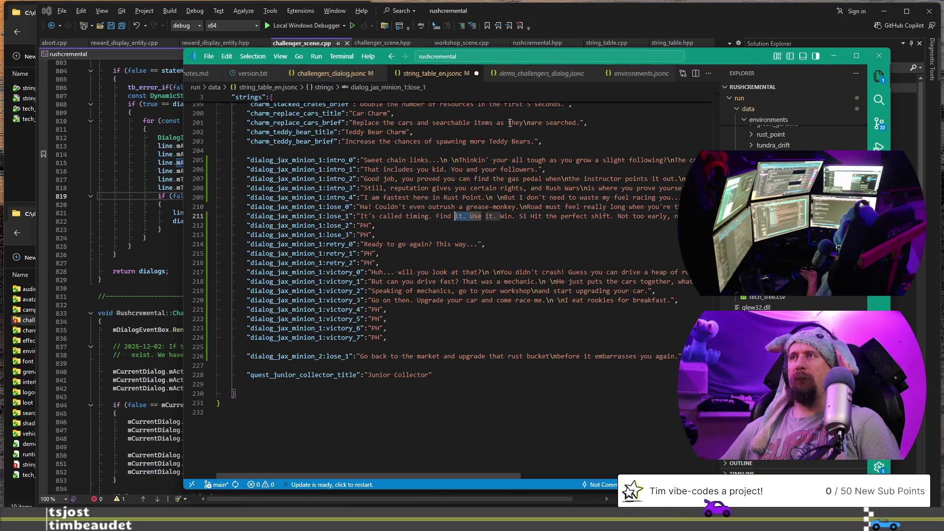
key("ctrl+shift+Left")
key("BackSpace")
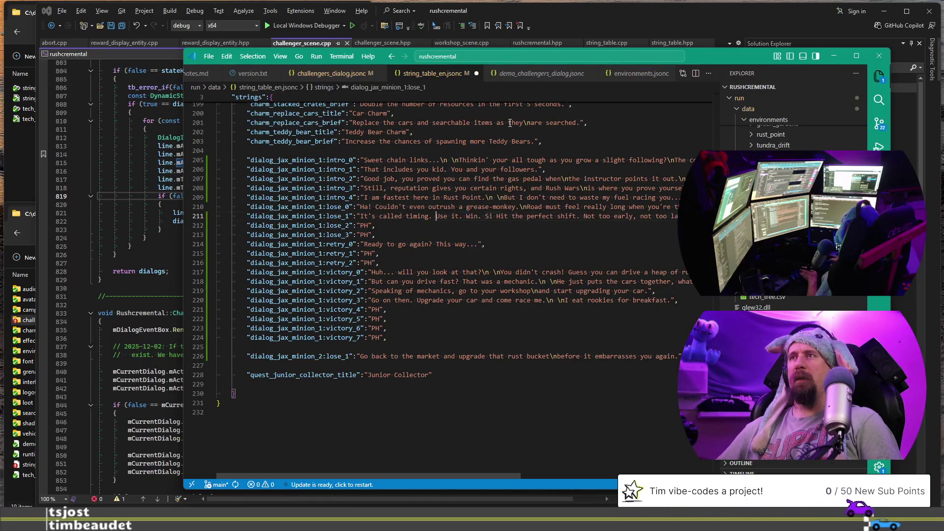
key("ctrl+z")
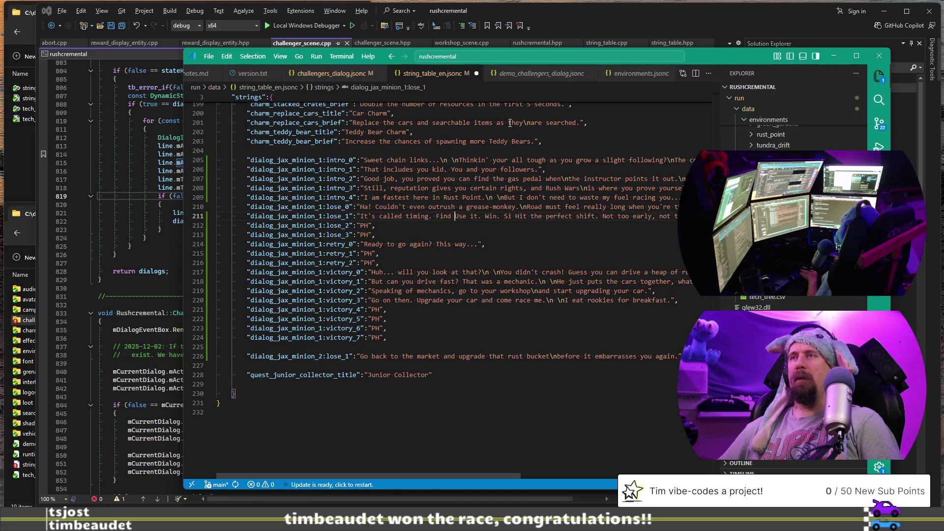
- Replace the leftover '. Win.' fragment with 'nail' so it reads '…Use it nail the perfect shift.'
key("ctrl+Right")
key("ctrl+Right")
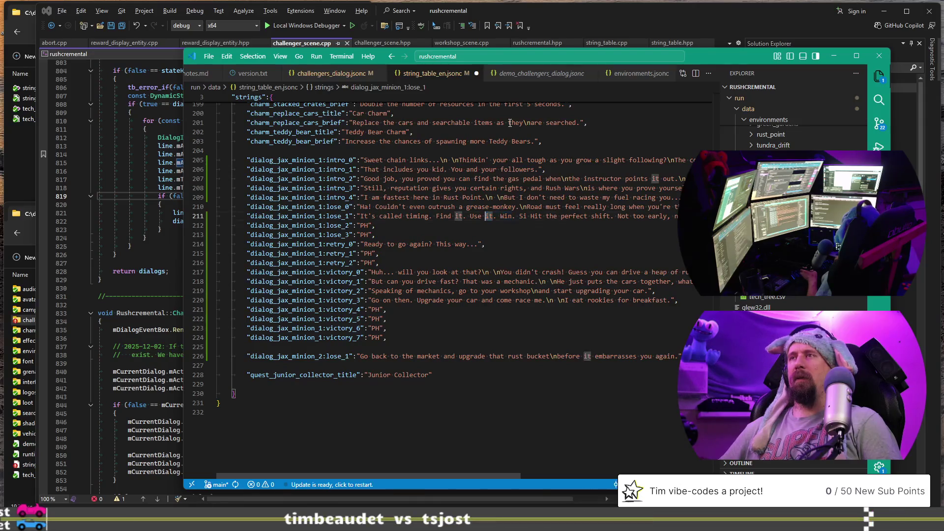
key("ctrl+shift+Right")
key("ctrl+shift+Right")
key("ctrl+shift+Right")
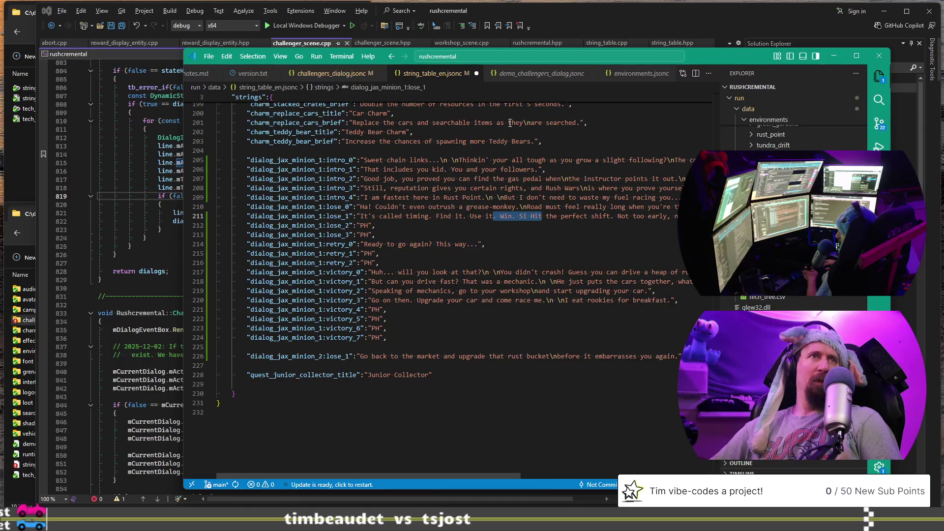
key("BackSpace")
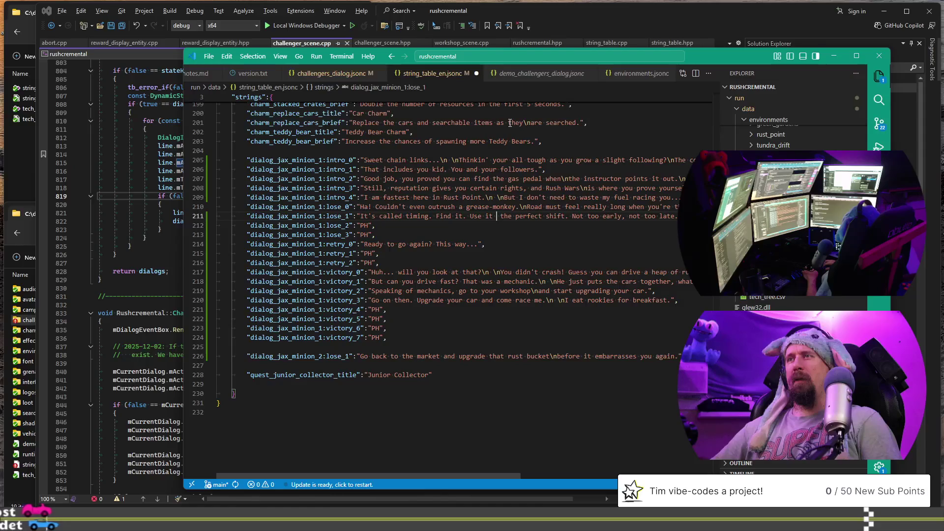
type("the")
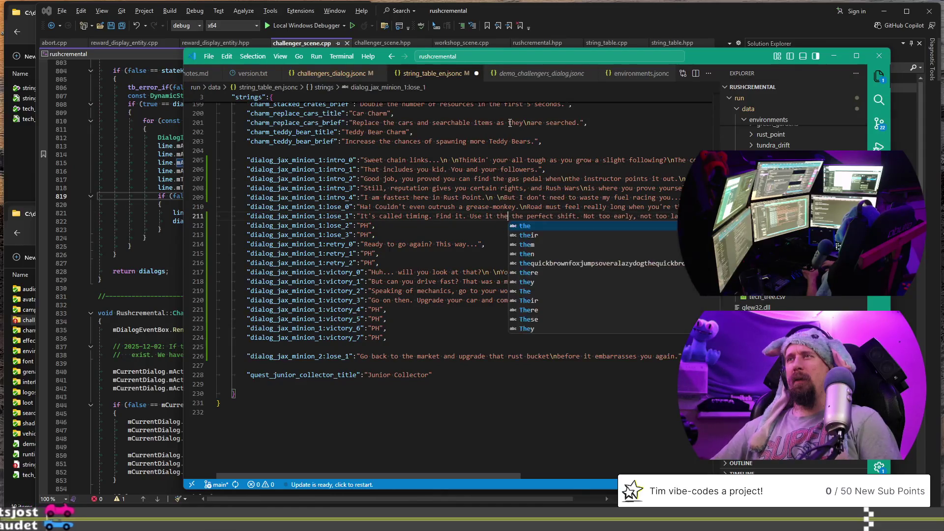
key("BackSpace")
key("BackSpace")
key("BackSpace")
type("hit")
key("BackSpace")
key("BackSpace")
key("BackSpace")
type("nail")
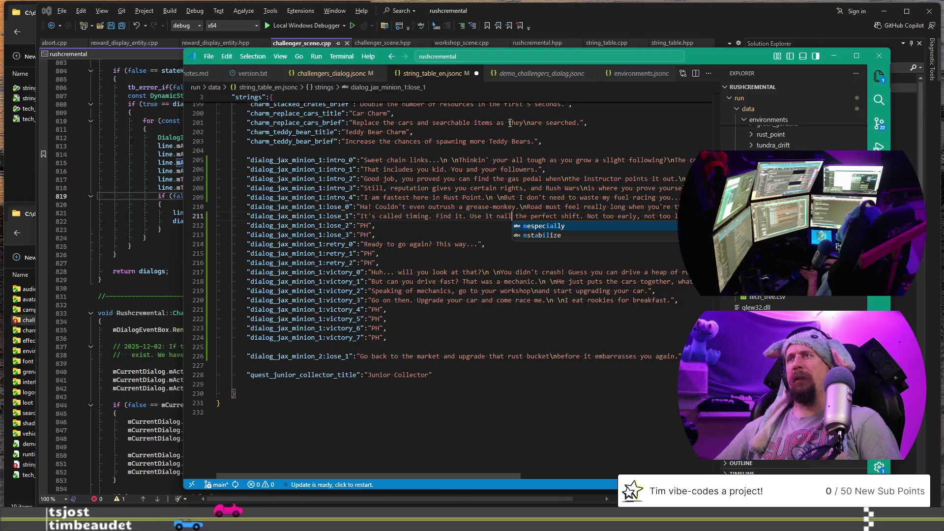
key("ctrl+Right")
key("ctrl+Right")
key("ctrl+Right")
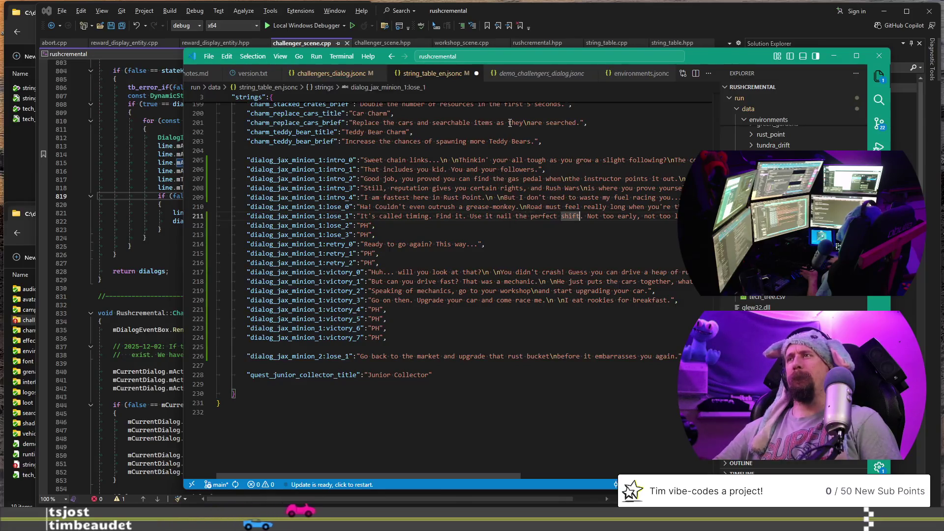
key("shift+End")
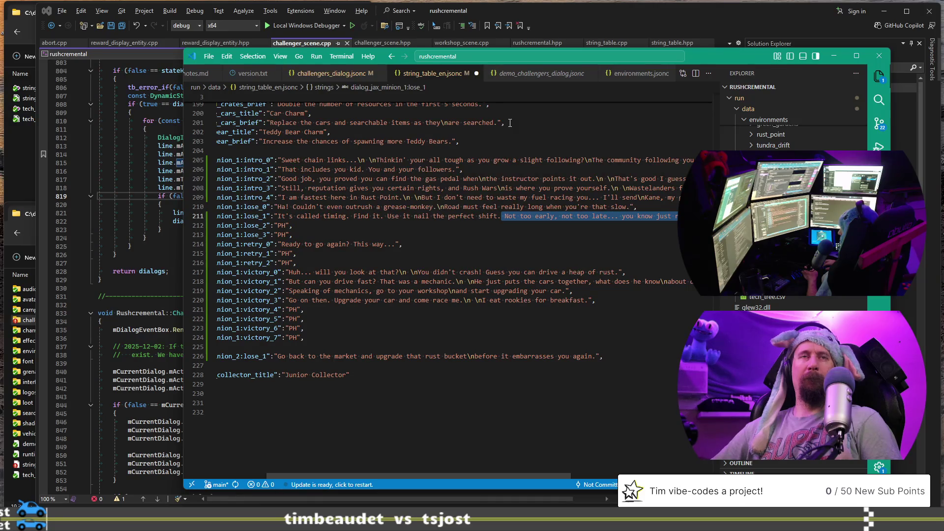
key("alt+Tab")
- Select ChatGPT's 'That gearbox isn't the problem.' suggestion, then select lose_1's old tail in the editor
scroll(465, 223, "up", 2)
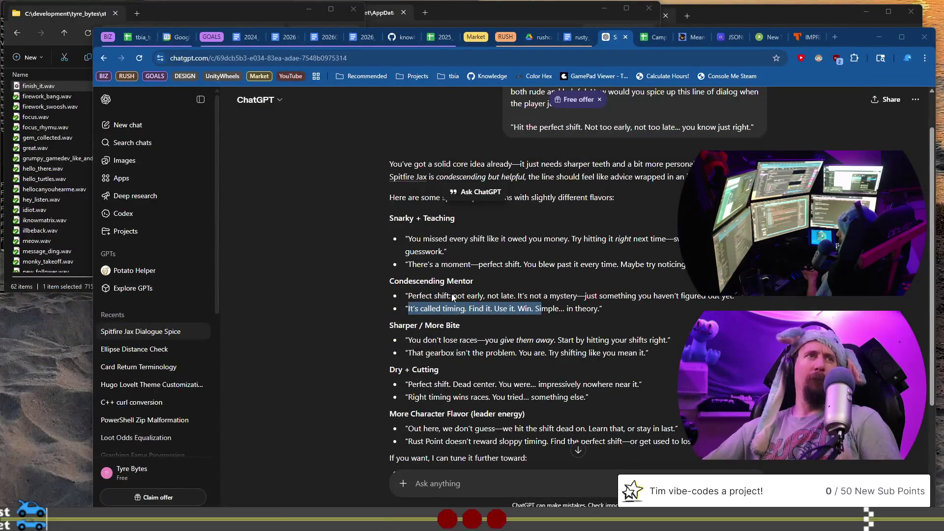
left_click(541, 331)
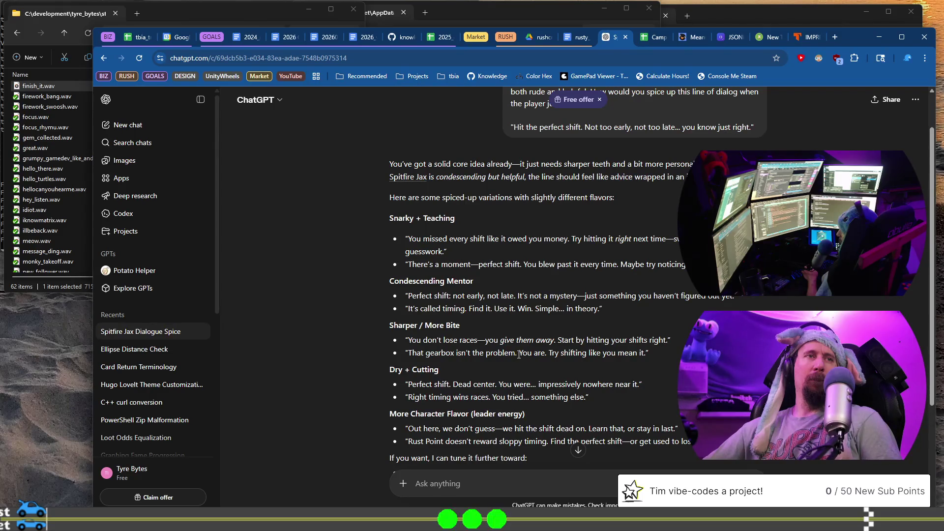
left_click_drag(519, 354, 405, 354)
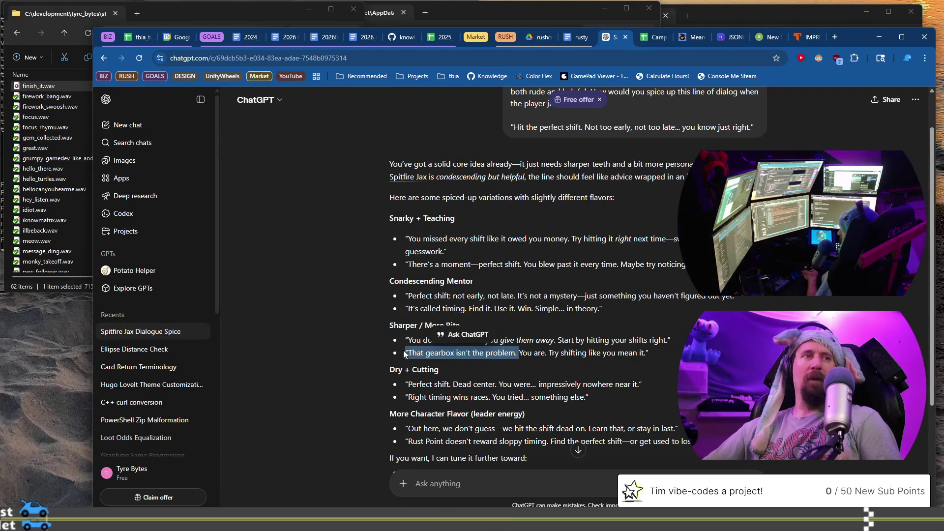
key("alt+Tab")
left_click_drag(676, 216, 502, 217)
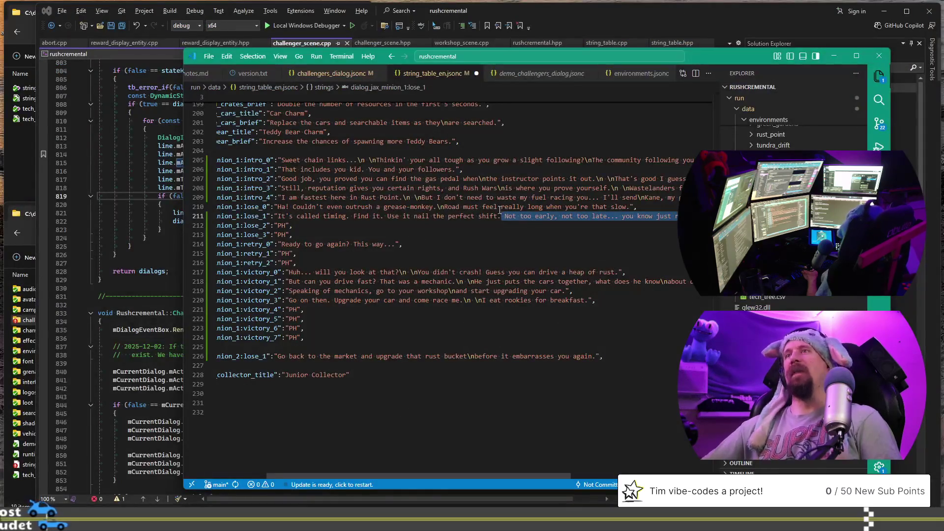
- Delete the 'Not too early, not too late... you know just right.' ending from lose_1
left_click(502, 217)
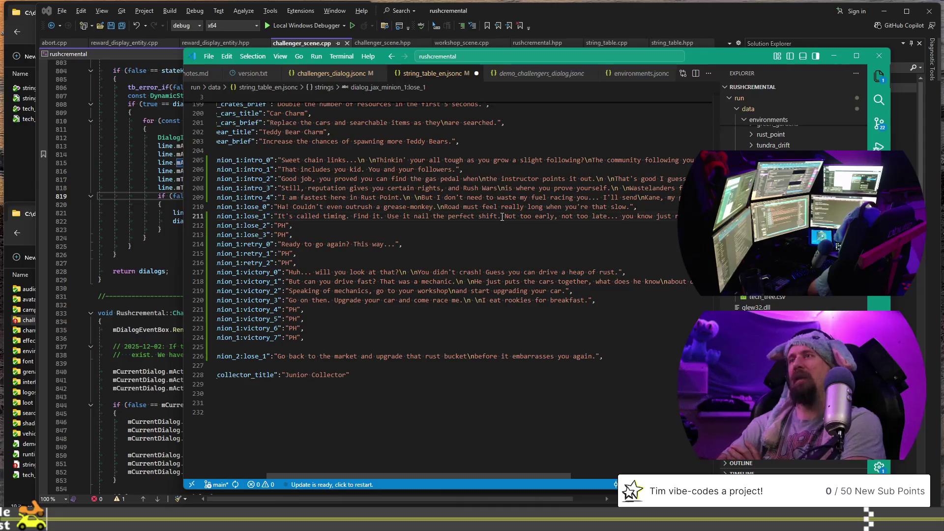
key("shift+End")
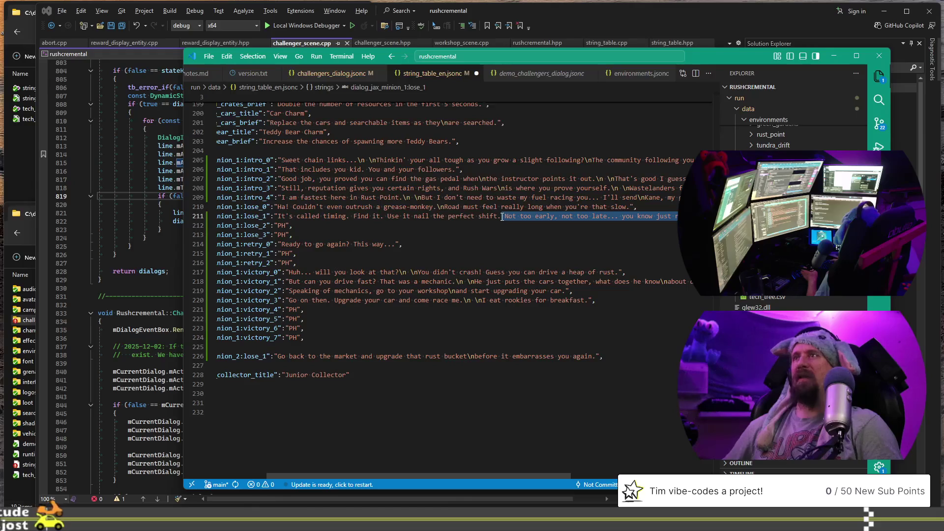
key("Delete")
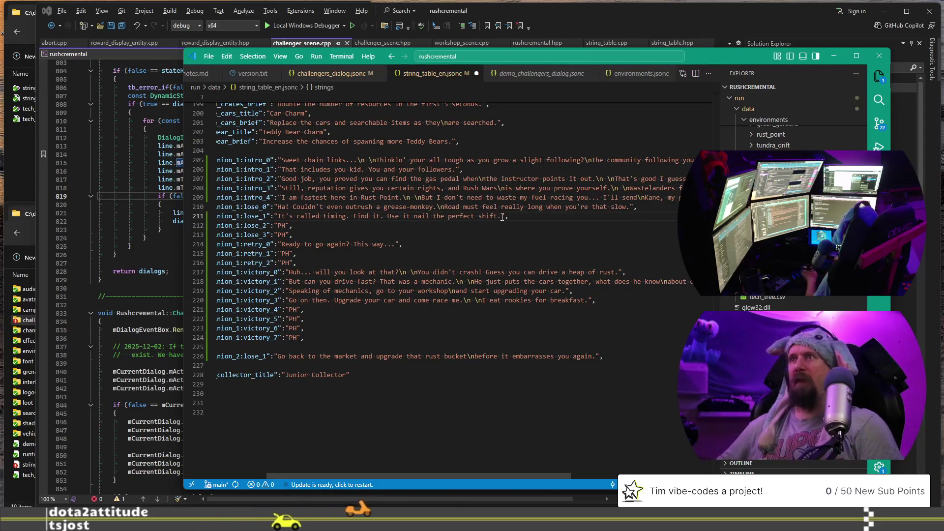
- Delete the placeholder lose_2 and lose_3 lines and save string_table_en.jsonc
key("Down")
key("Home")
key("Home")
key("shift+Down")
key("shift+Down")
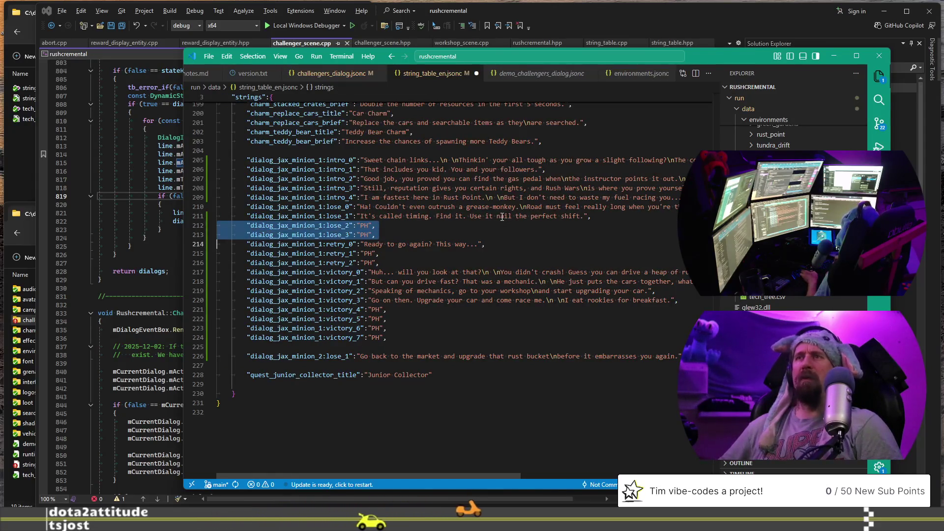
key("Delete")
key("ctrl+s")
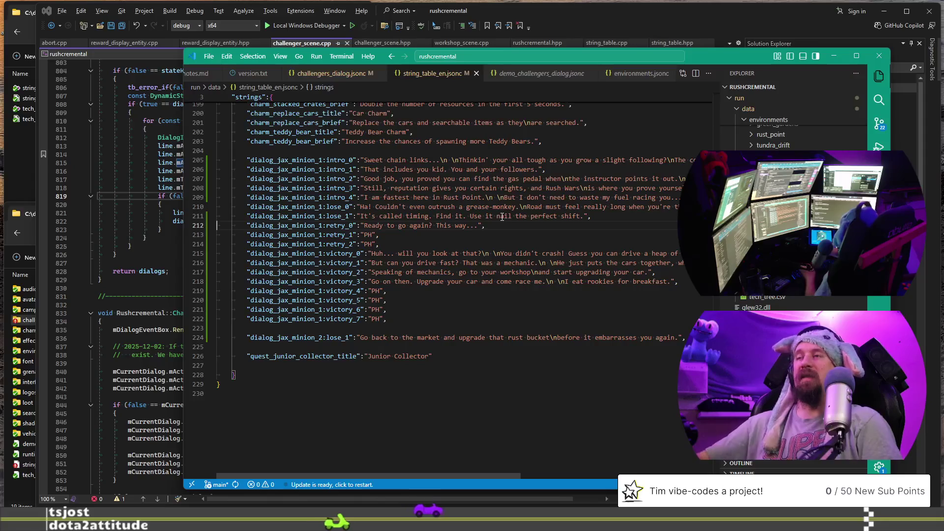
- Insert 'to' before 'nail' in lose_1 and save the file again
key("Up")
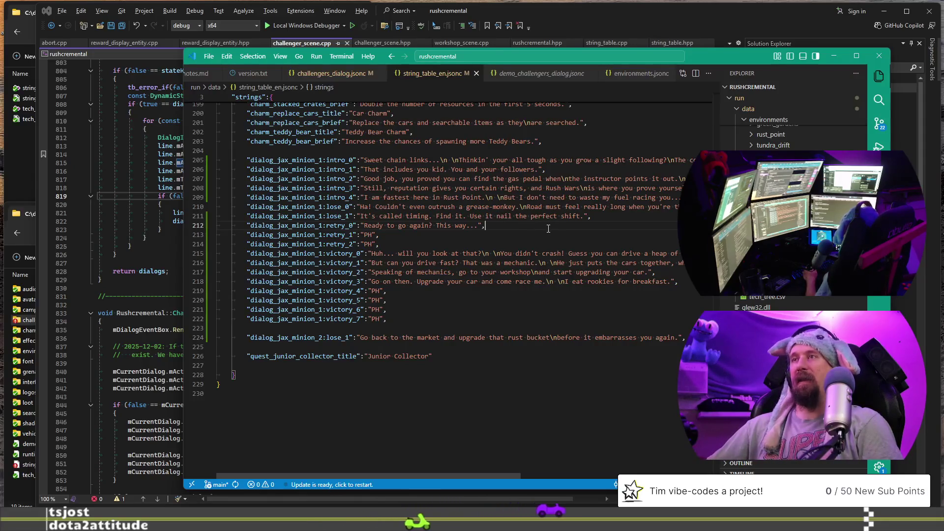
key("Home")
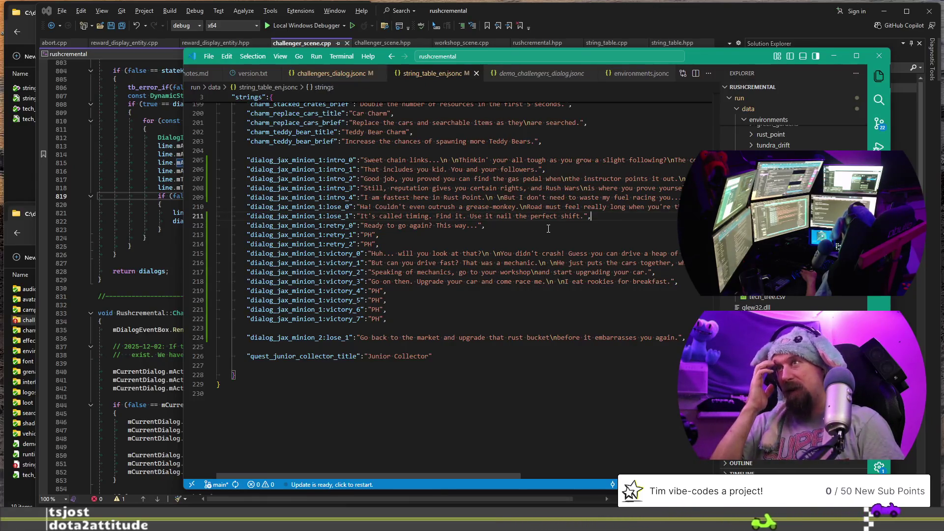
key("ctrl+Left")
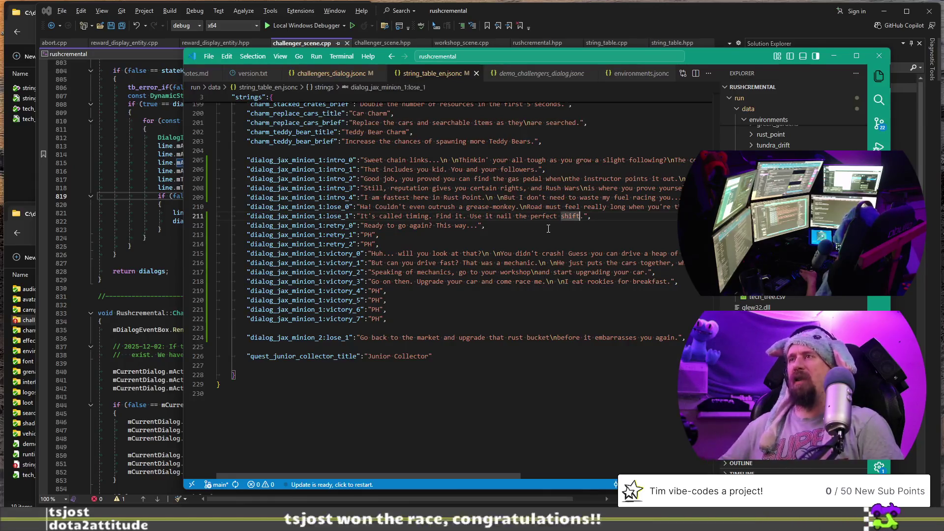
type("to")
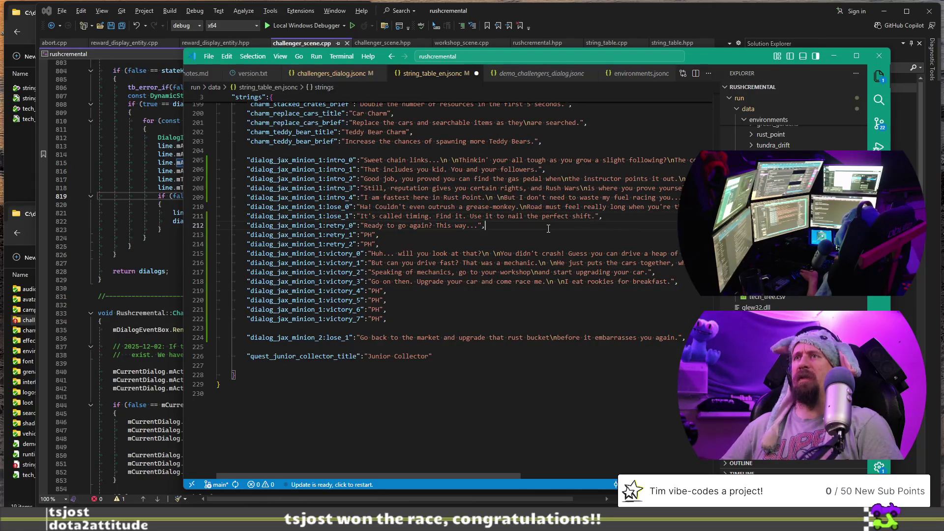
key("ctrl+s")
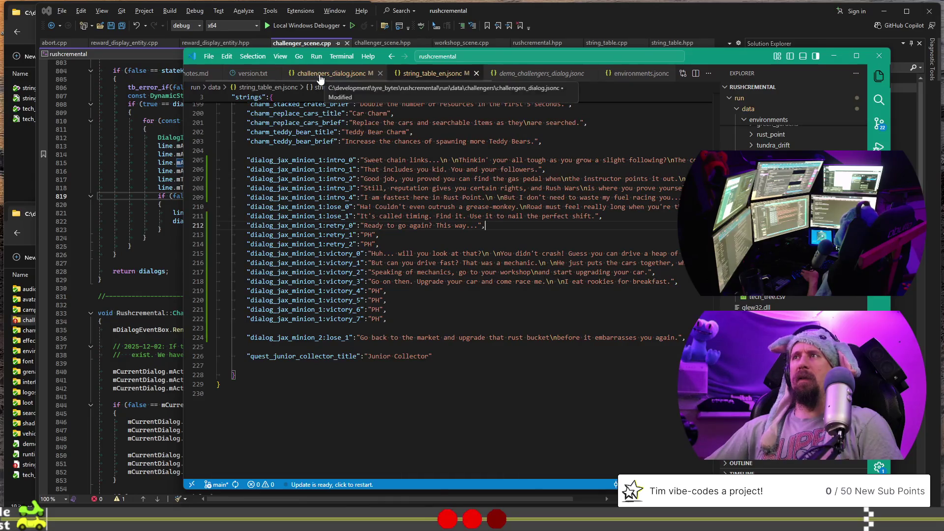
- Check the jax_minion_1 retry_dialog entry in challengers_dialog.jsonc, then launch the game with F5 in Visual Studio
left_click(530, 216)
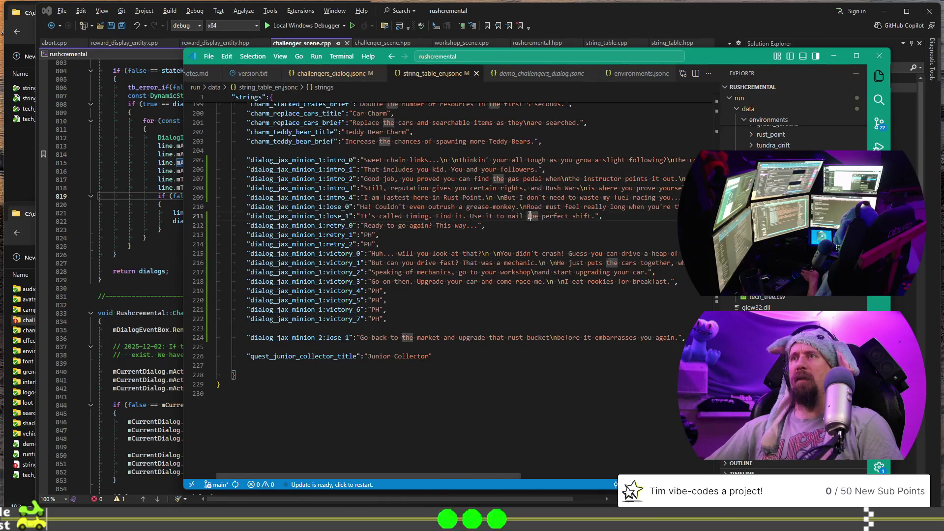
left_click(348, 78)
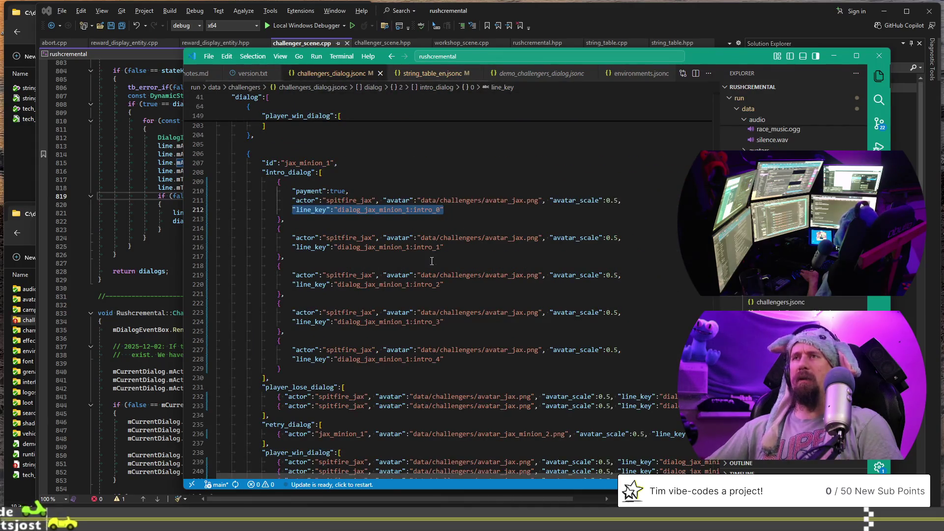
scroll(432, 261, "down", 6)
left_click(368, 286)
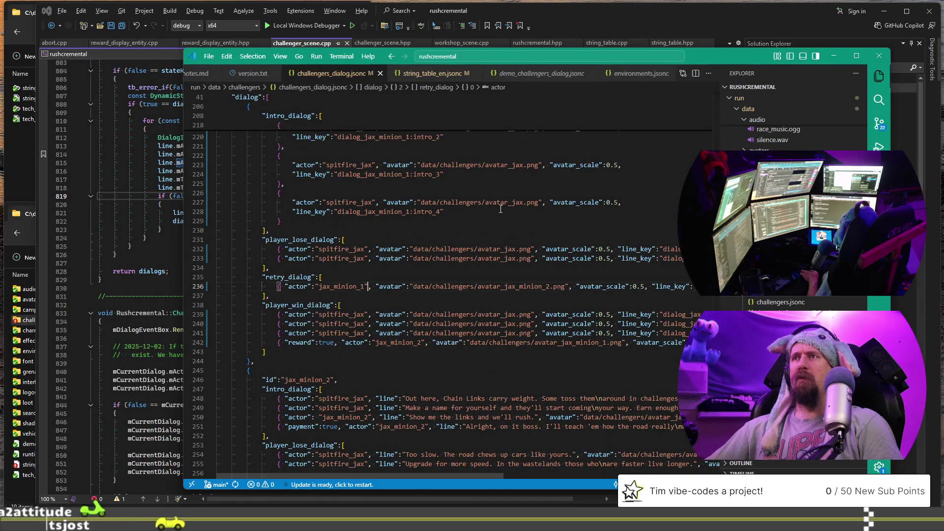
key("End")
key("Home")
key("Home")
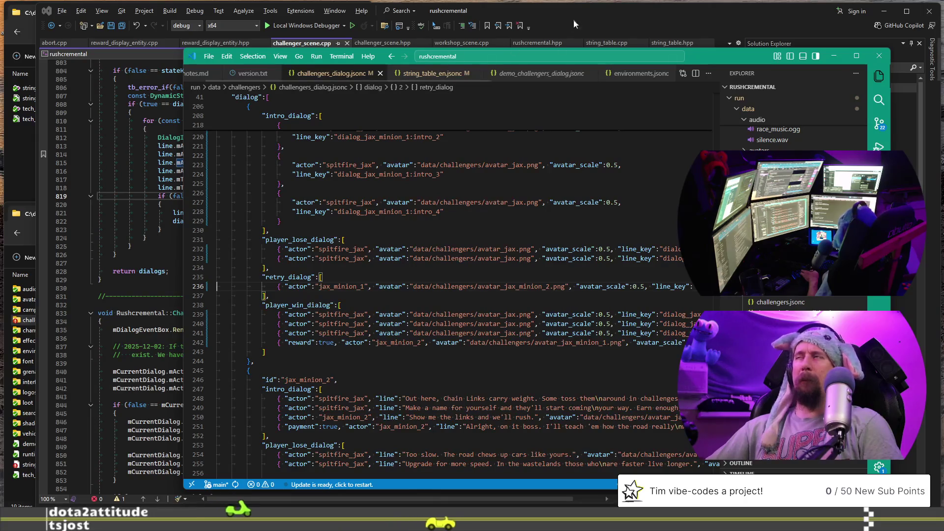
left_click(613, 9)
key("F5")
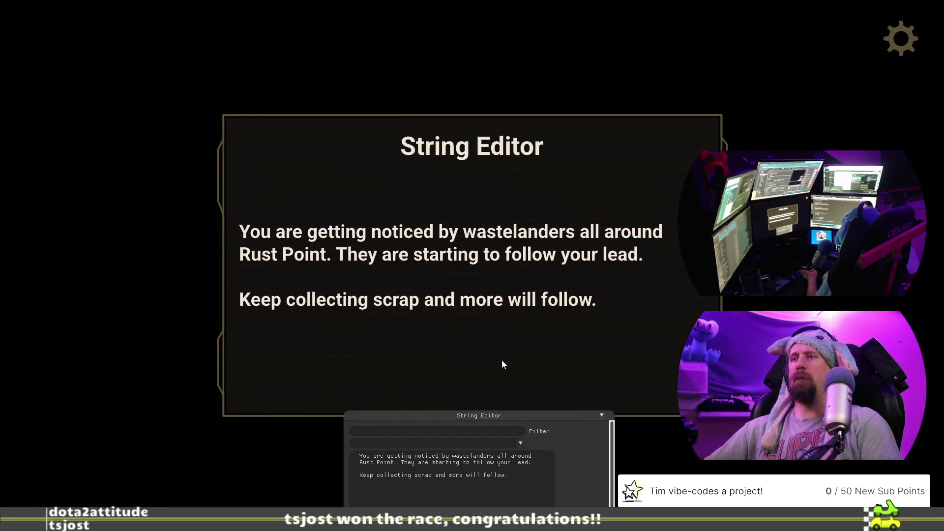
- Filter the String Editor by 'lose' and select dialog_jax_minion_1:lose_1 to preview it
type("lose")
left_click(521, 445)
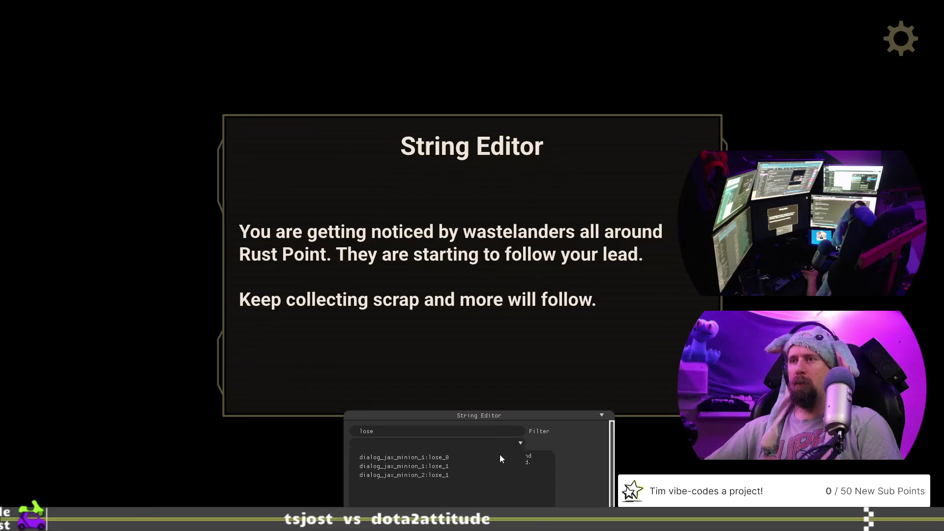
left_click(474, 467)
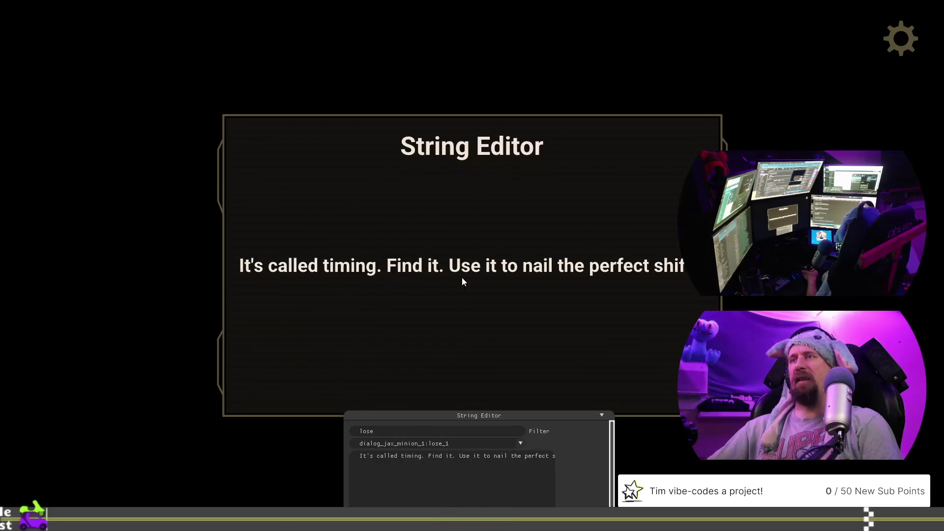
left_click(520, 444)
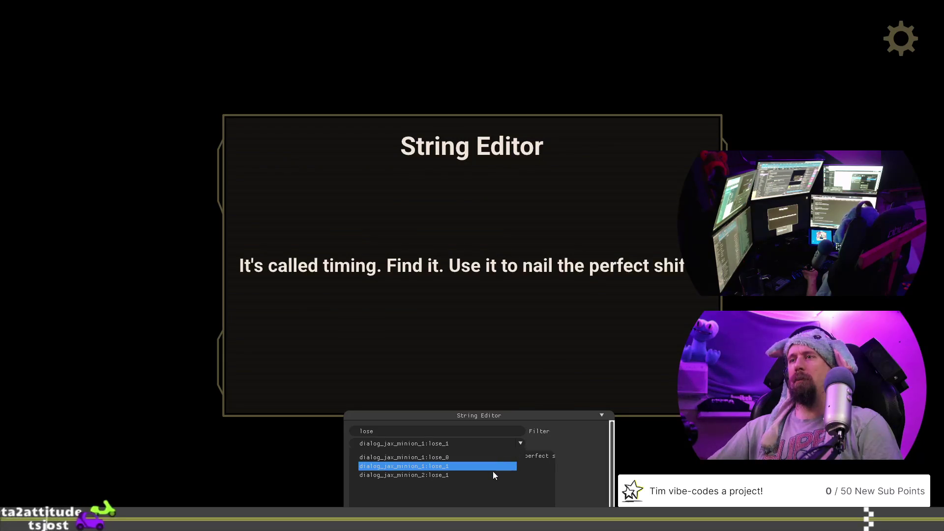
left_click(482, 466)
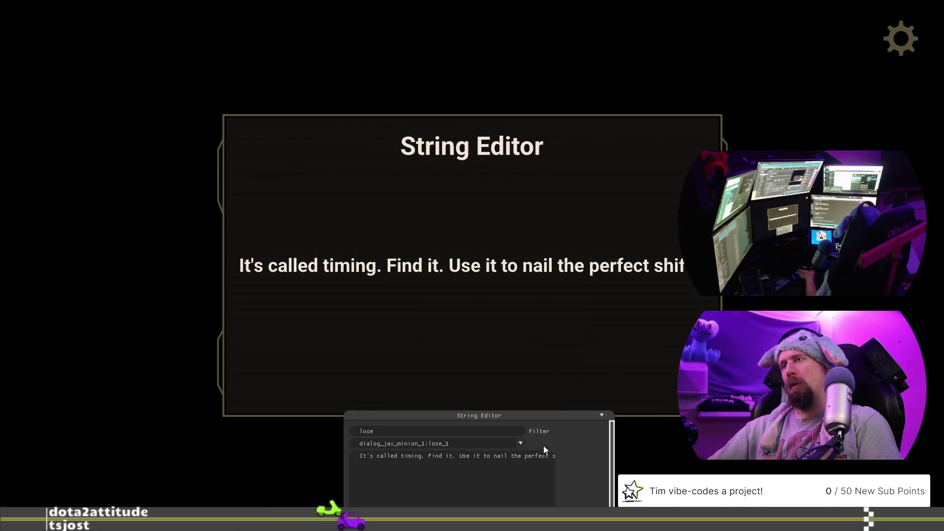
- Change the String Editor filter to 'minion' and browse the matching string IDs
left_click(475, 431)
key("BackSpace")
key("BackSpace")
key("BackSpace")
type("minio")
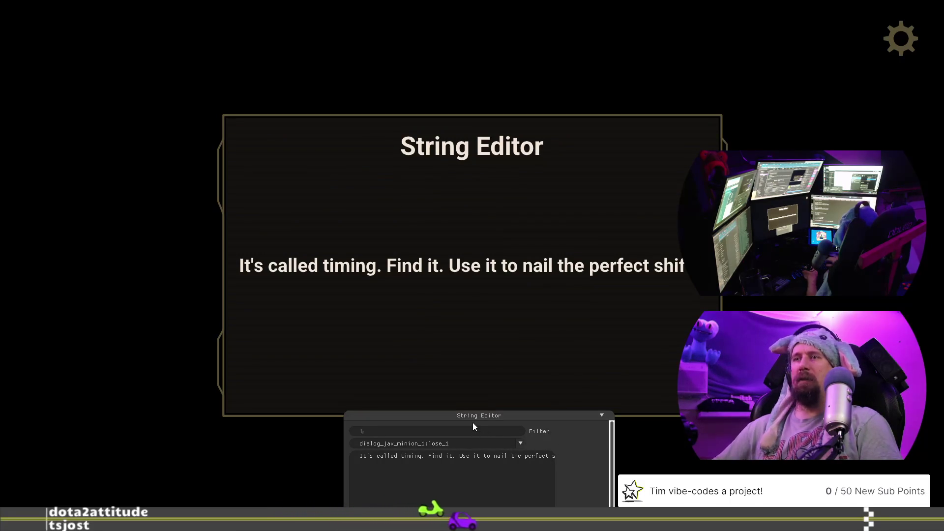
type("n")
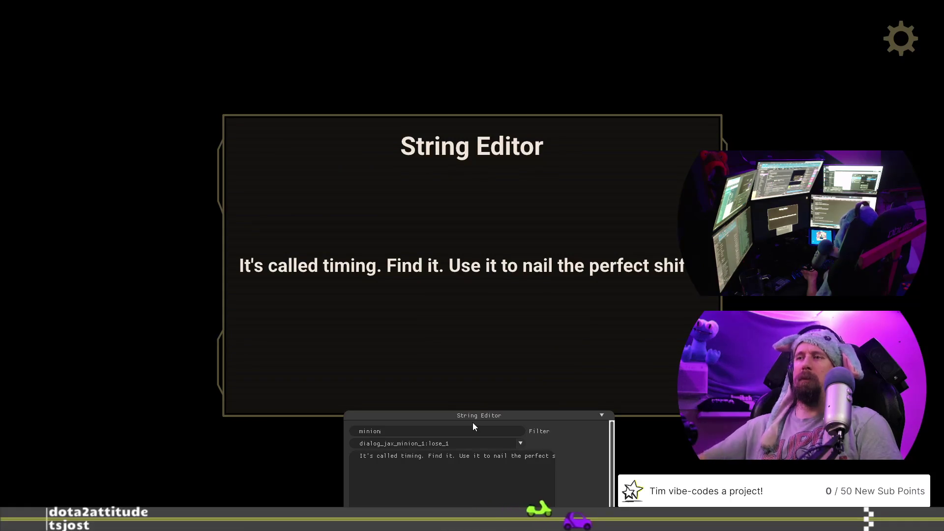
left_click(520, 443)
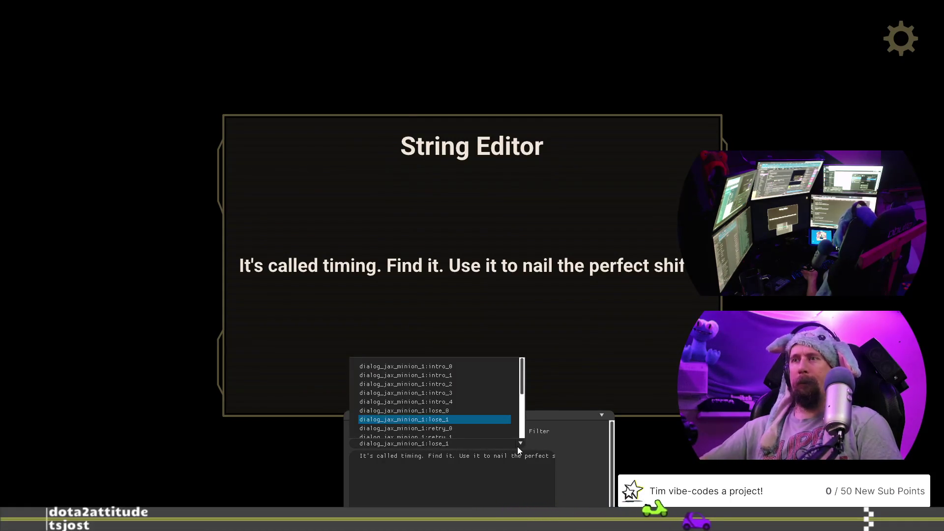
scroll(488, 391, "down", 1)
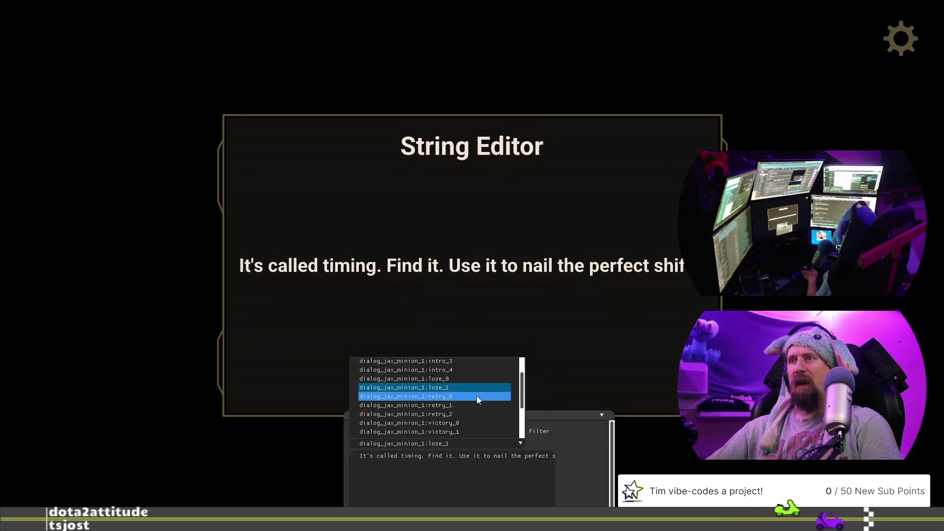
- Pick dialog_jax_minion_1:retry_0 in the String Editor to show 'Ready to go again? This way...'
left_click(477, 397)
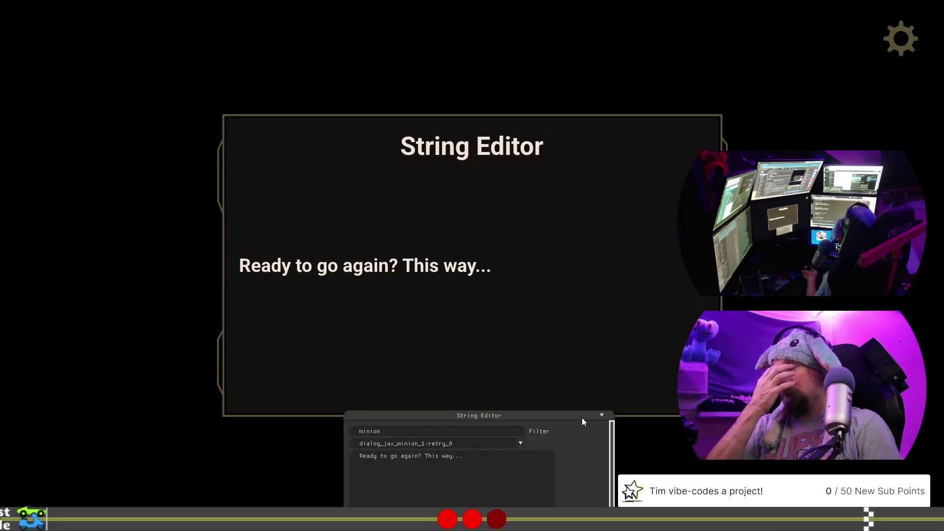
- Change 'go' to 'try' in retry_0 and move 'This way...' onto its own line
key("BackSpace")
key("BackSpace")
type("try")
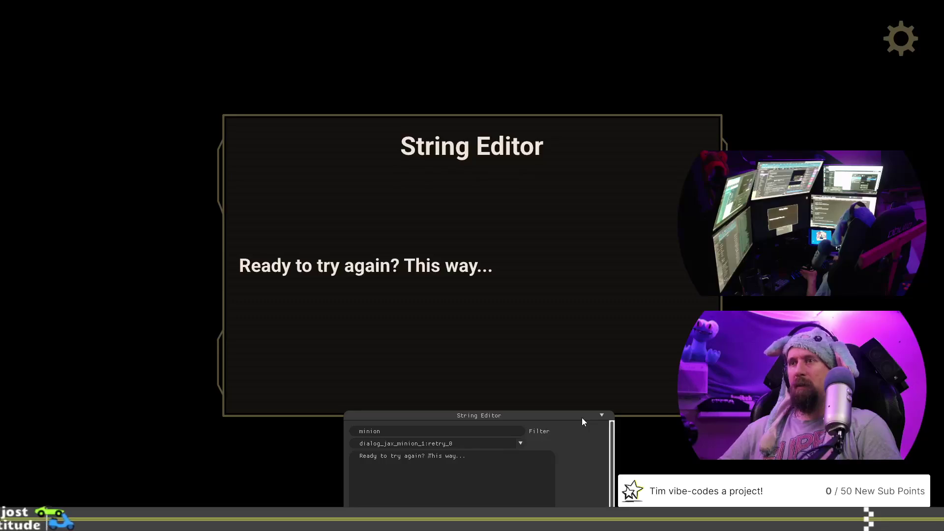
key("Return")
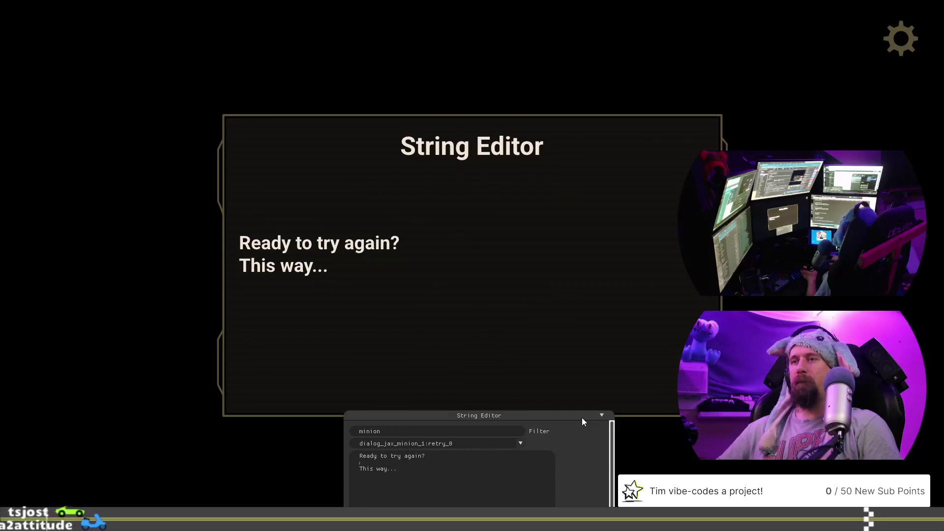
key("End")
key("Home")
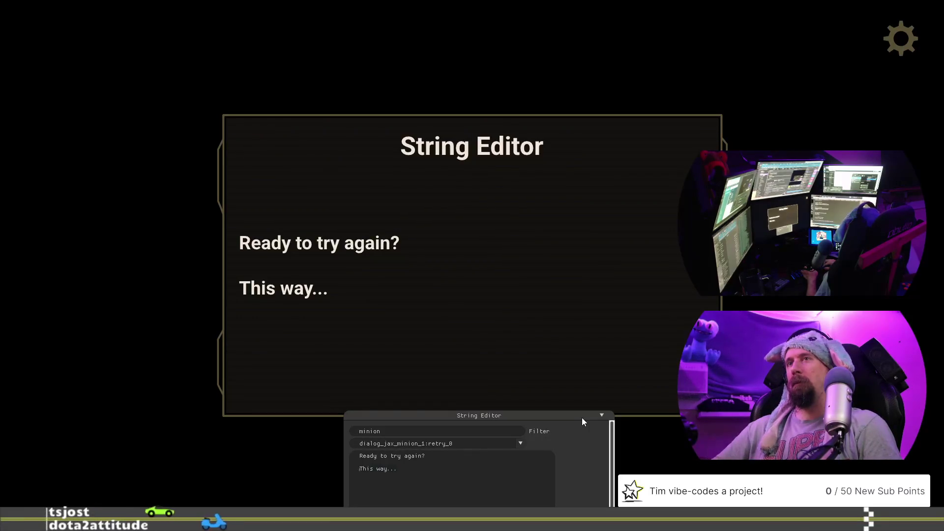
key("shift+End")
- Replace 'This way...' with 'It was fun to beat you the first time, now it feels like a chore.'
type("I'm")
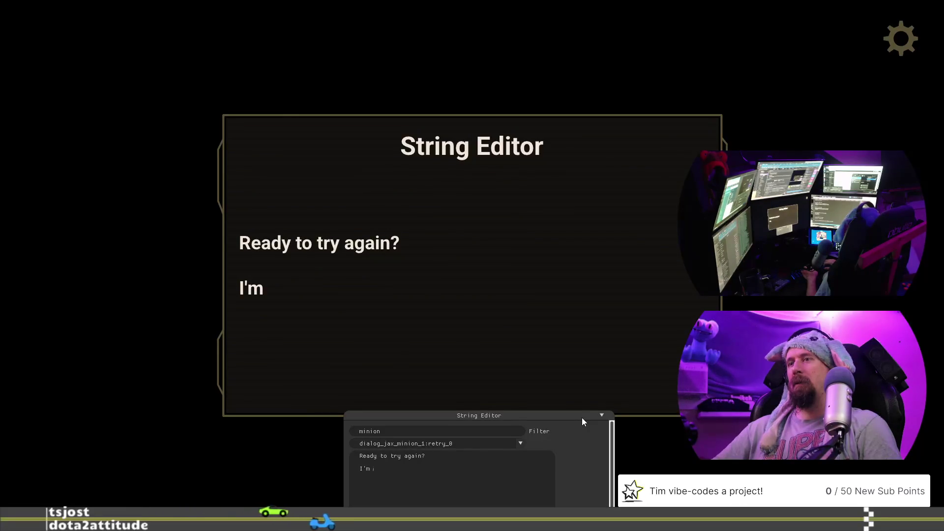
key("BackSpace")
key("BackSpace")
key("BackSpace")
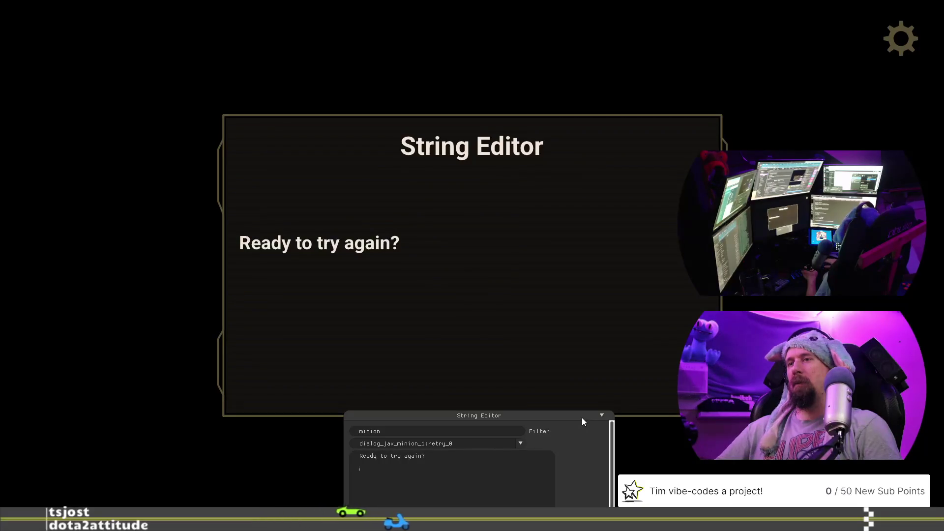
type("It was fun")
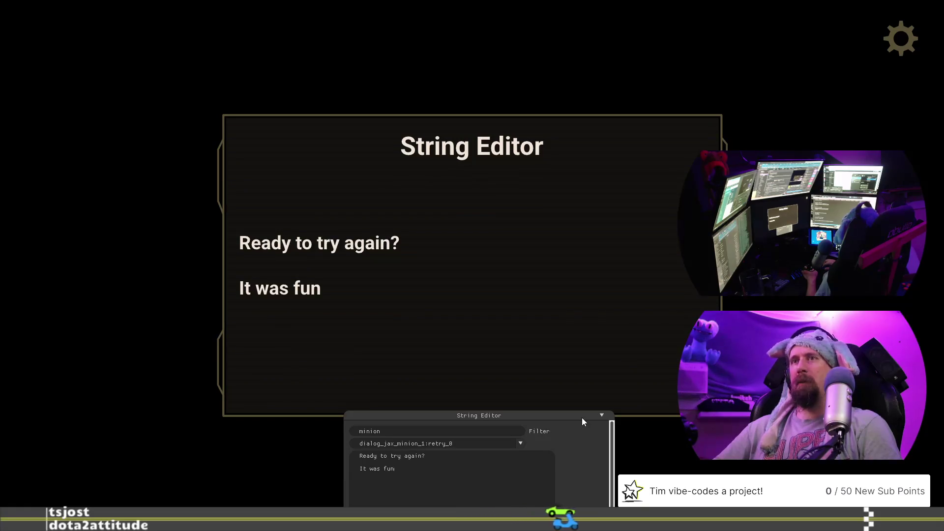
type(" the fi")
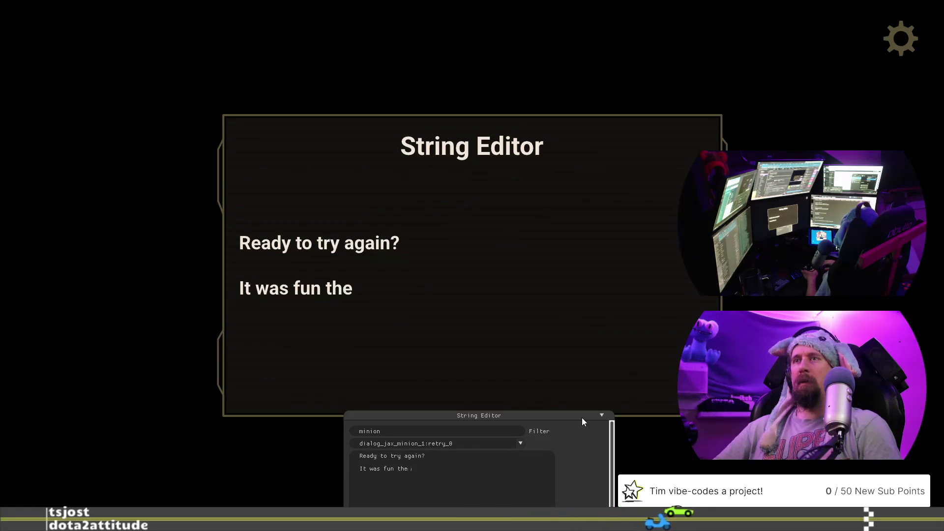
key("BackSpace")
key("BackSpace")
type("o bea")
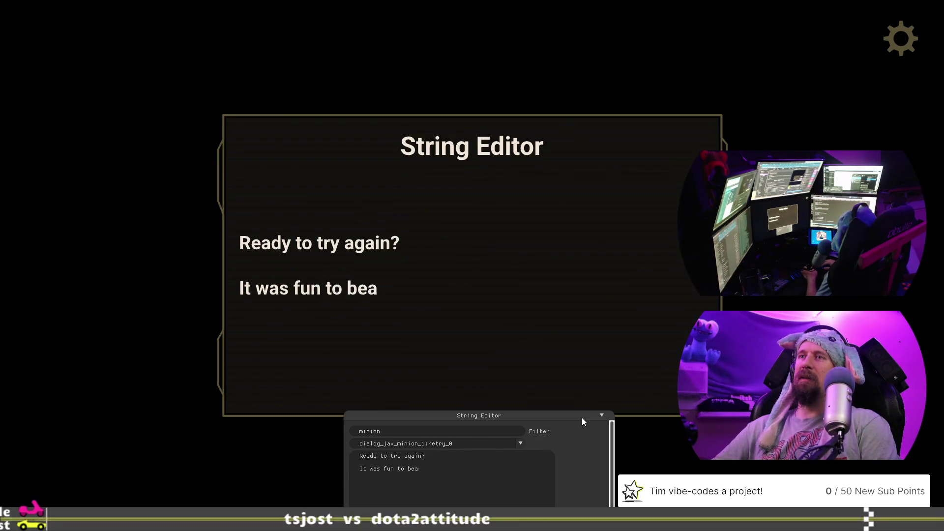
type("t you")
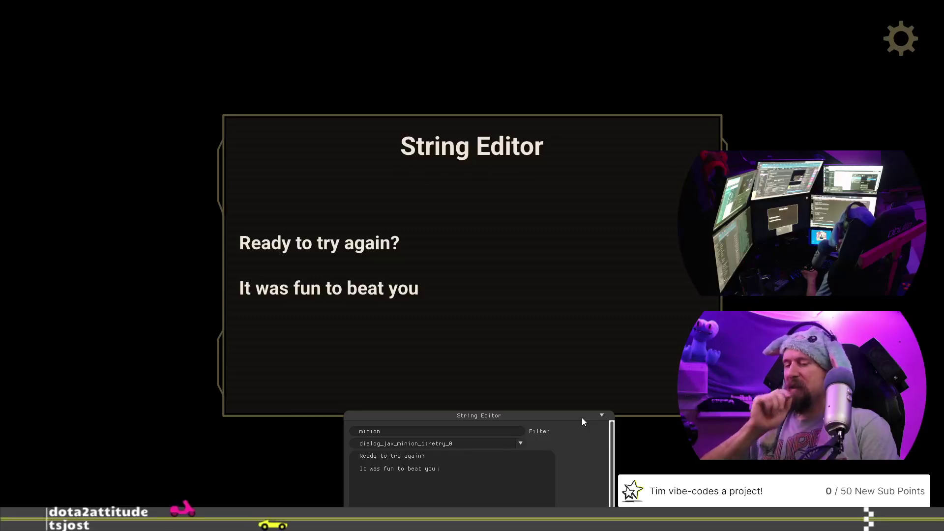
type("the first time,")
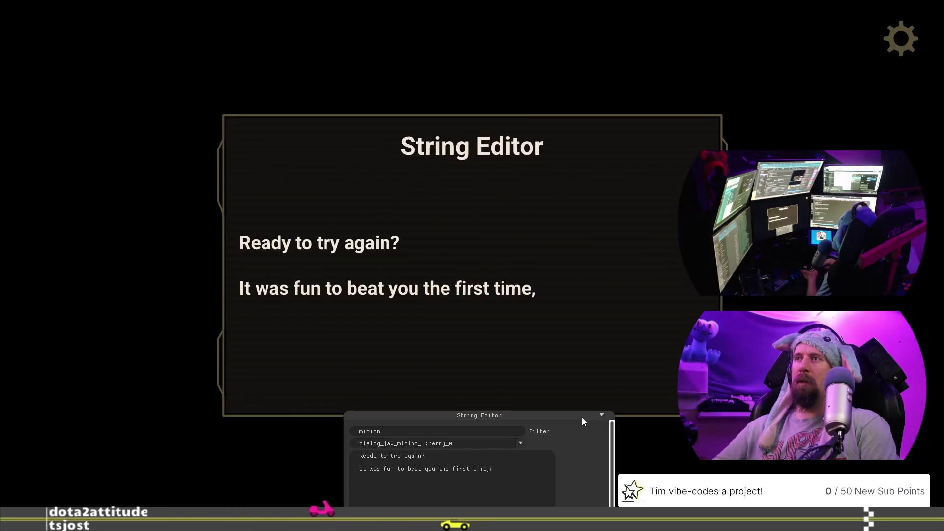
type(" now it feels like a")
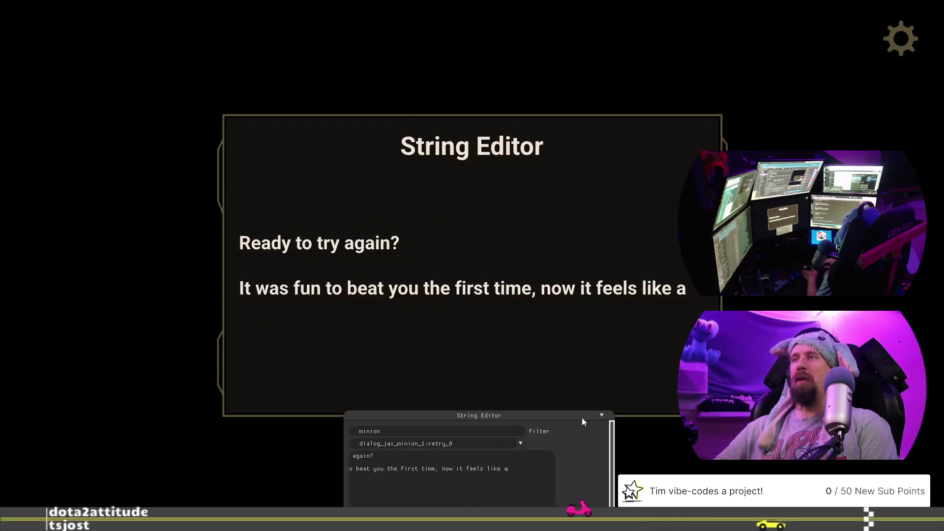
type(" chore.")
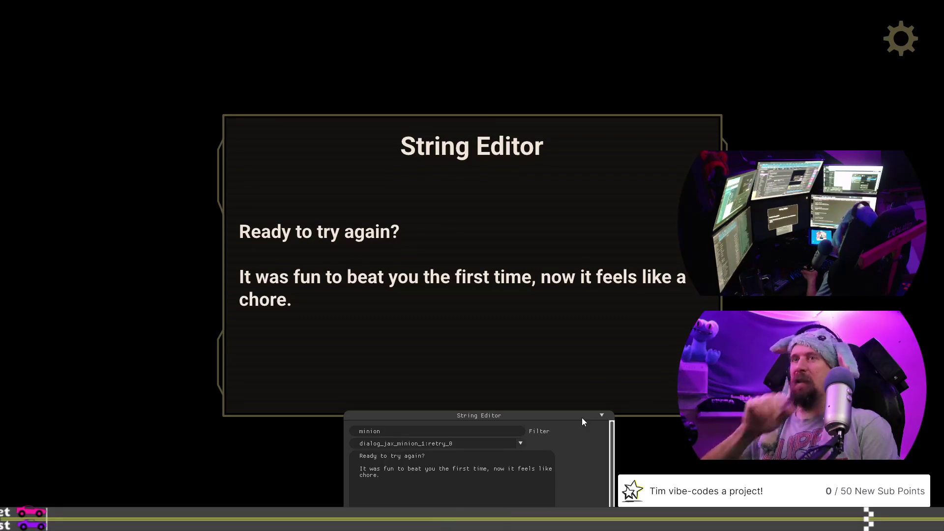
key("Up")
key("End")
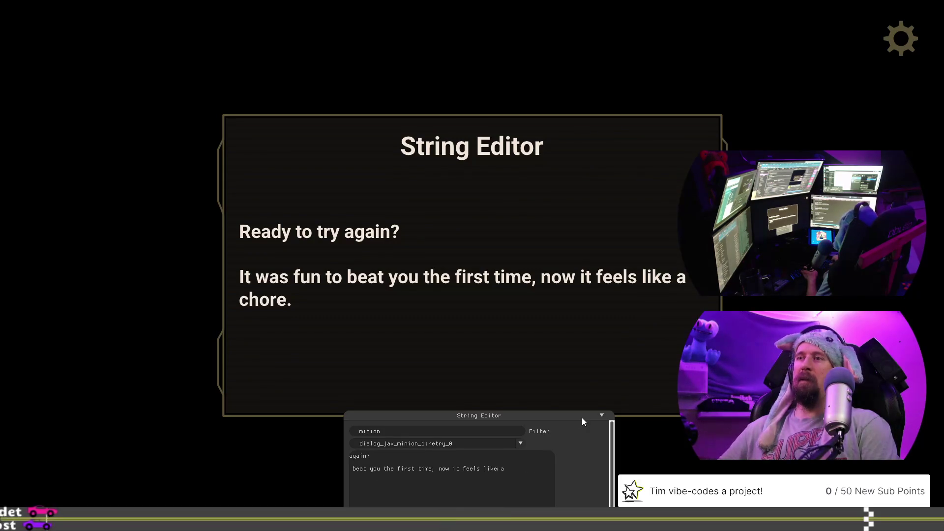
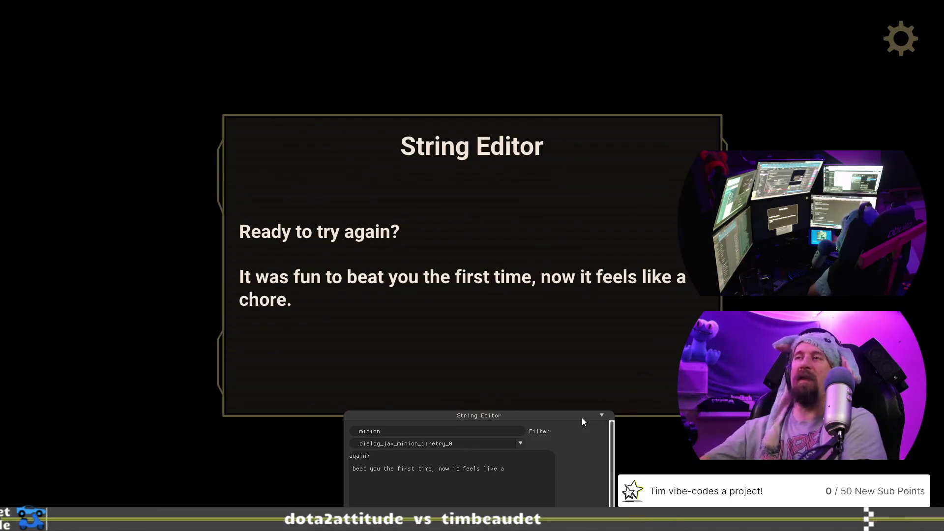
- After 'chore.' in retry_0, begin a new sentence 'Like driving to the'
left_click(506, 473)
type("I don'")
key("BackSpace")
key("BackSpace")
key("BackSpace")
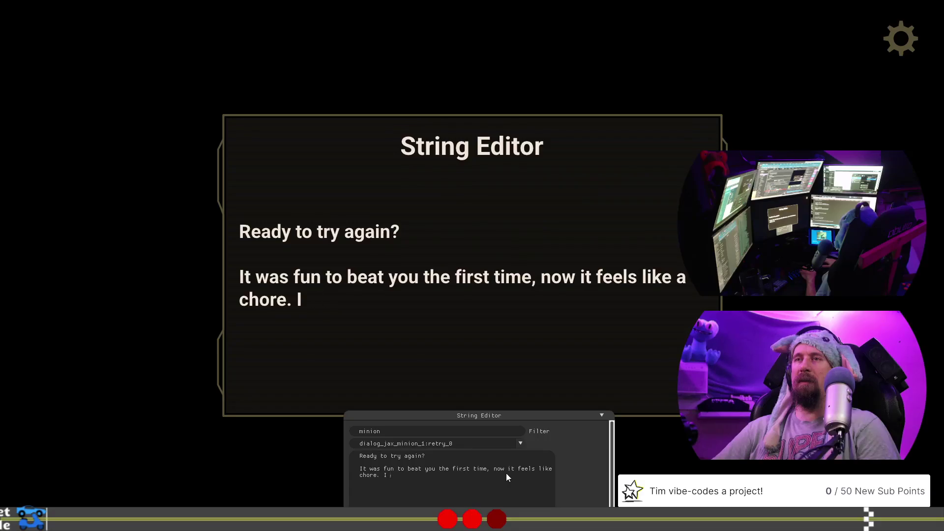
key("BackSpace")
type("ike t")
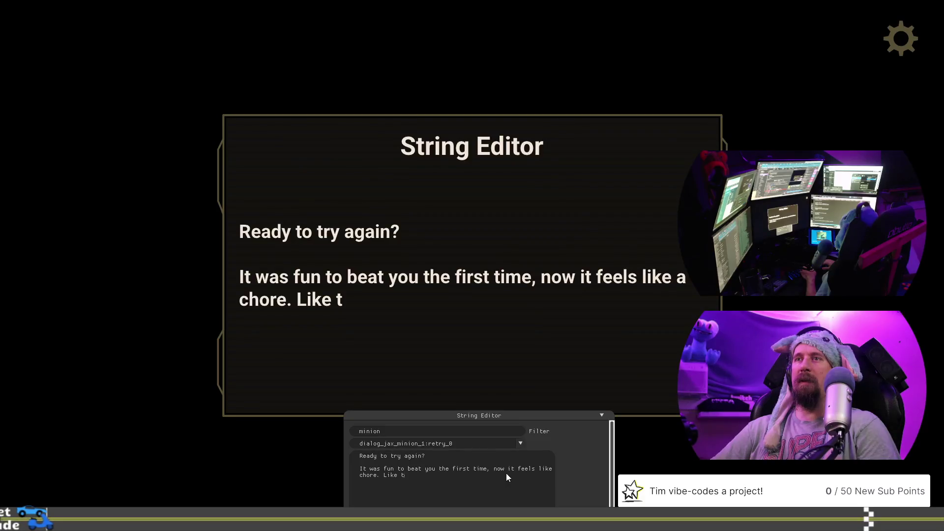
key("BackSpace")
type("driving")
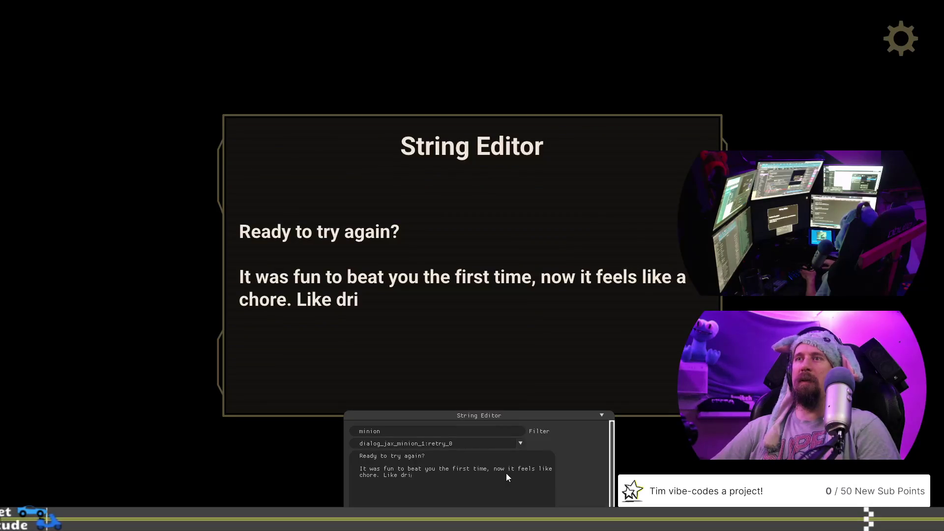
type(" to the")
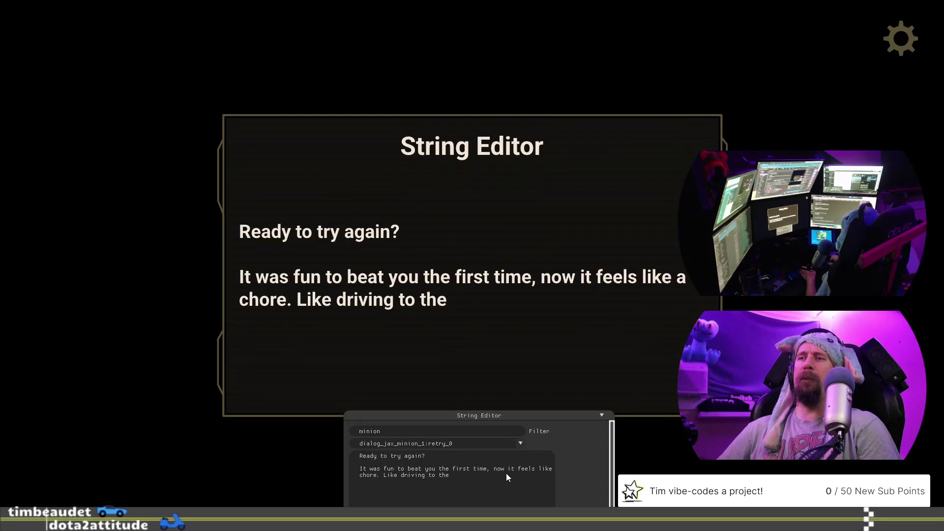
- Insert 'in the stories about' after 'Like' and rework the 'grocery' ending
type("stor")
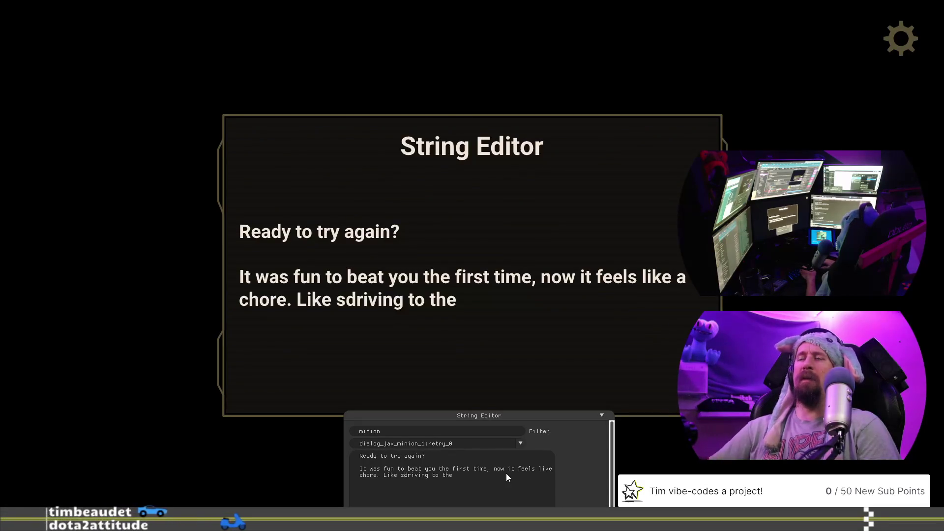
type("ies of")
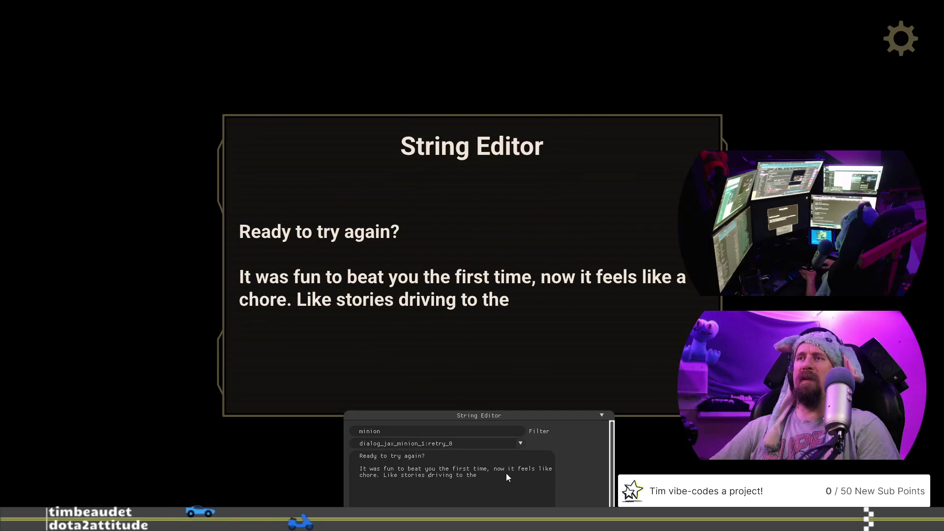
key("BackSpace")
key("BackSpace")
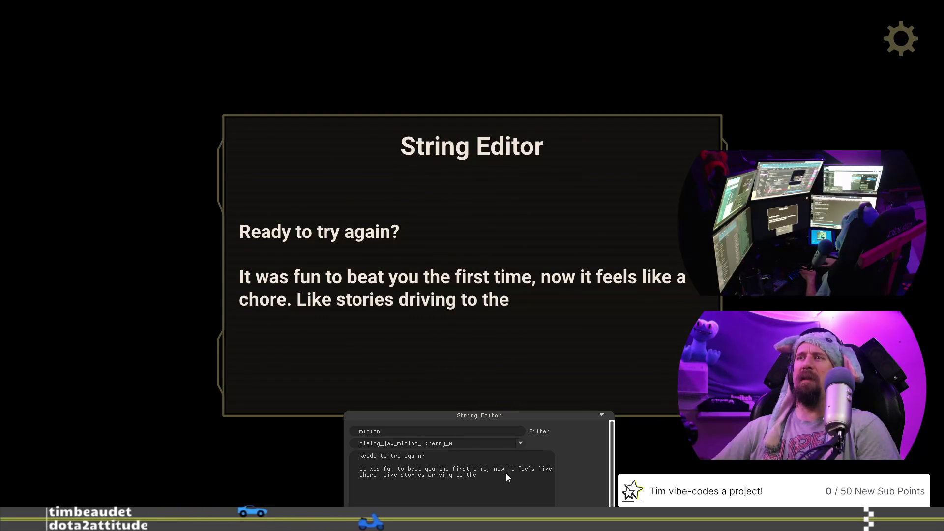
type("the")
key("BackSpace")
key("BackSpace")
key("BackSpace")
type("in the")
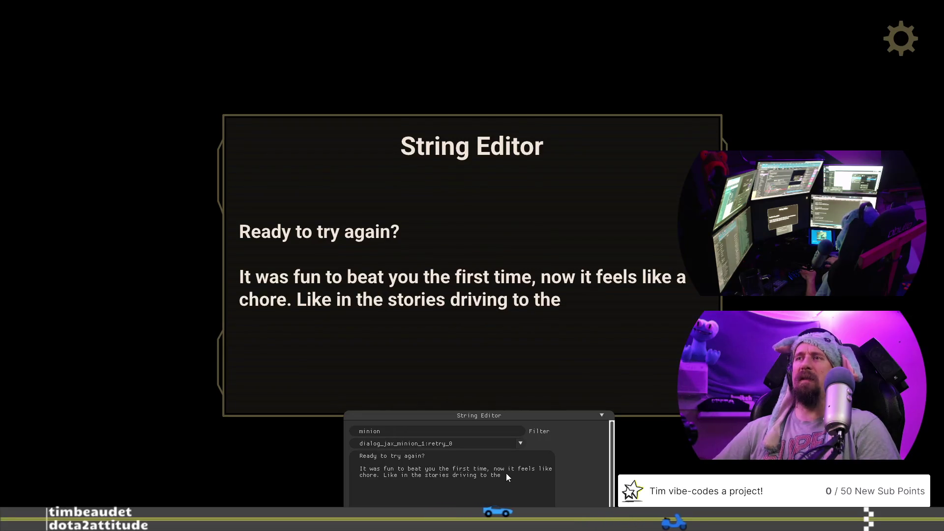
type(" stories abou")
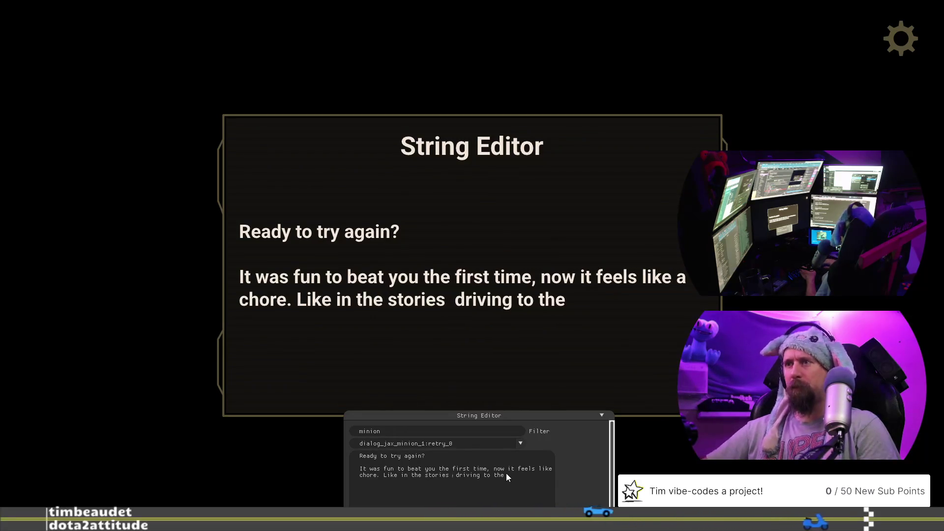
type("t")
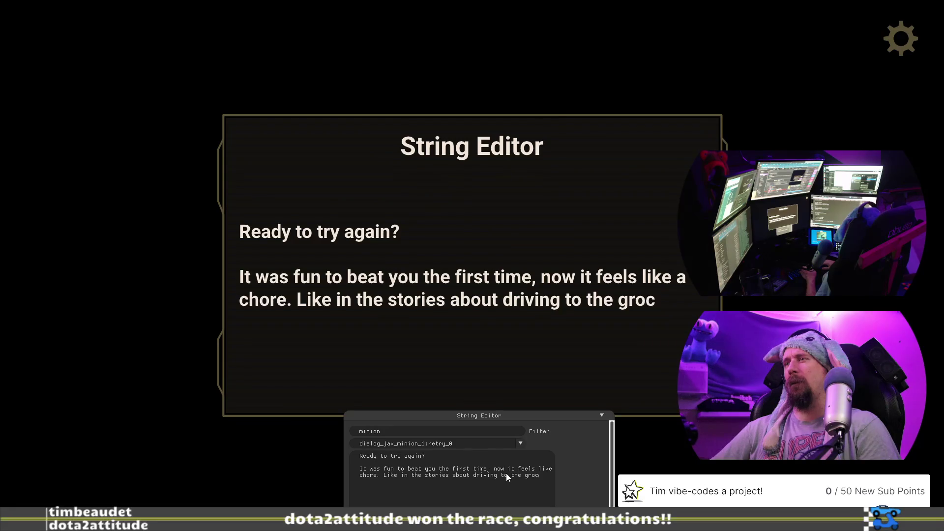
type("ery")
key("BackSpace")
key("BackSpace")
key("BackSpace")
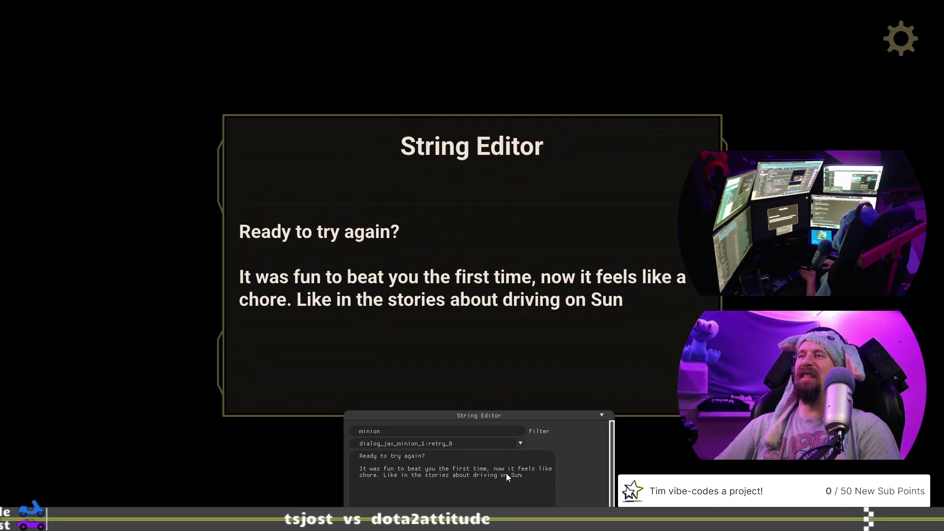
- Append 'ys from the before.' so retry_0 ends 'driving on Sundays from the before.'
type("days f")
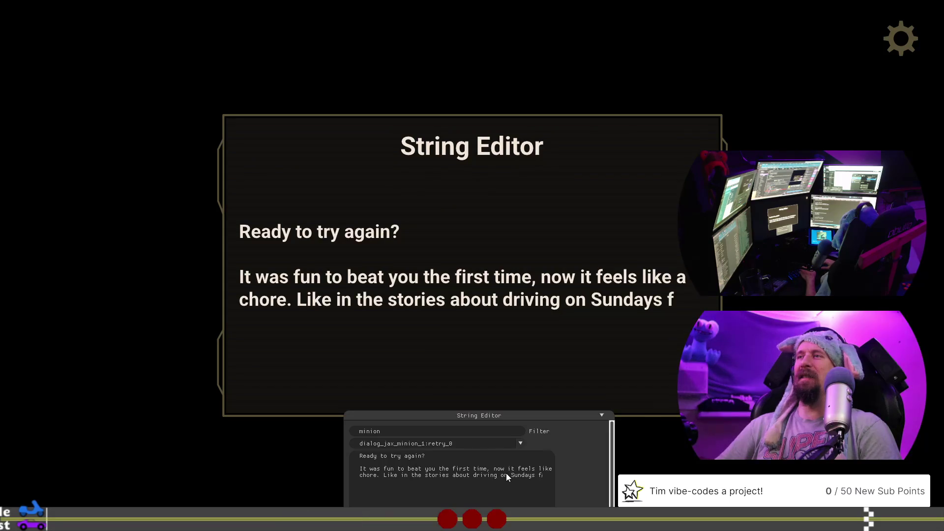
type("rom the")
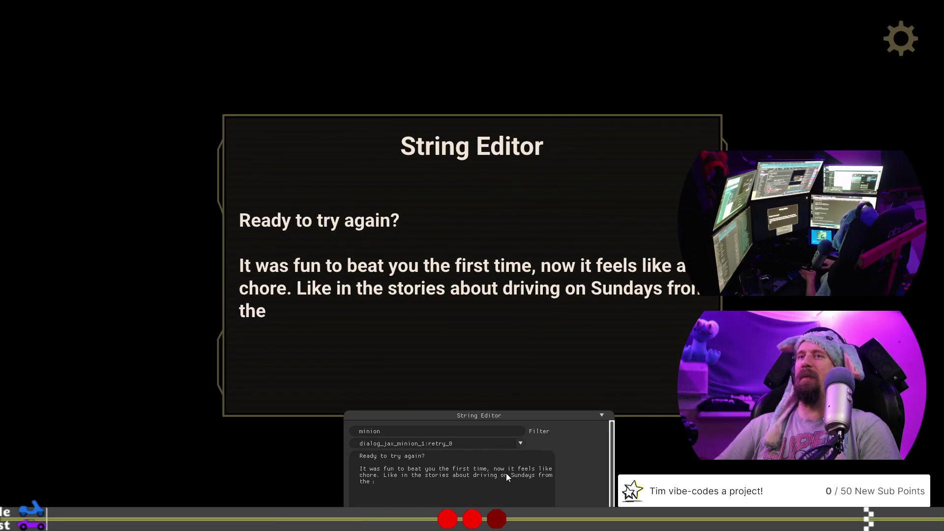
type(" before ")
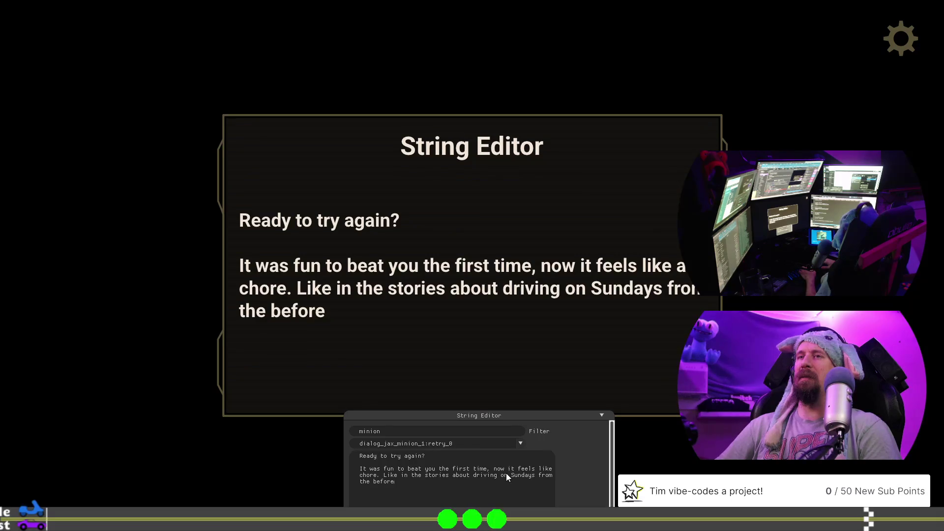
type(".")
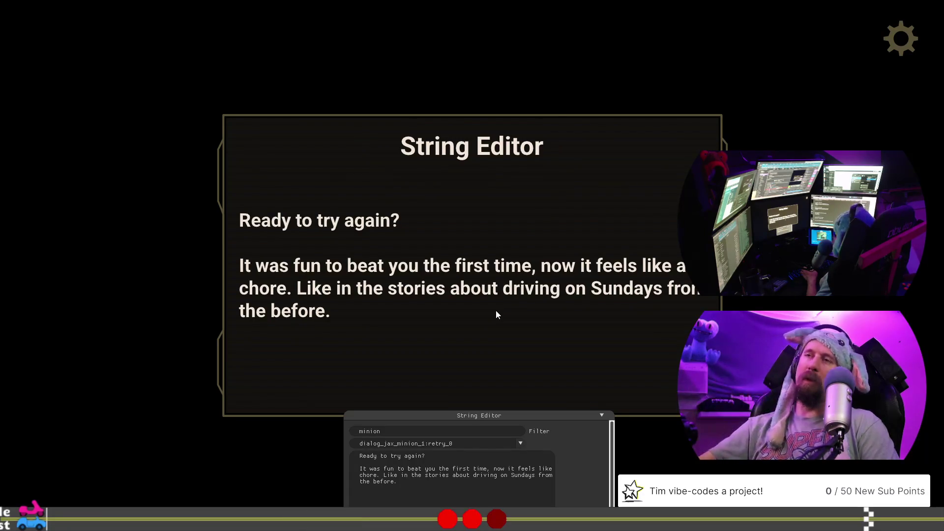
- Delete the 'PH' placeholder so retry_1 is empty, then reselect retry_0
left_click(520, 444)
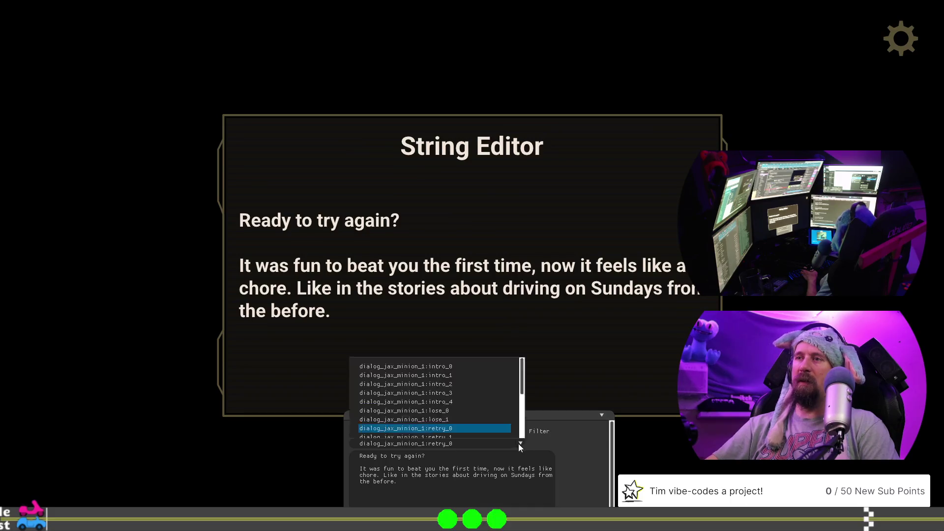
left_click(474, 436)
left_click(467, 471)
key("BackSpace")
key("BackSpace")
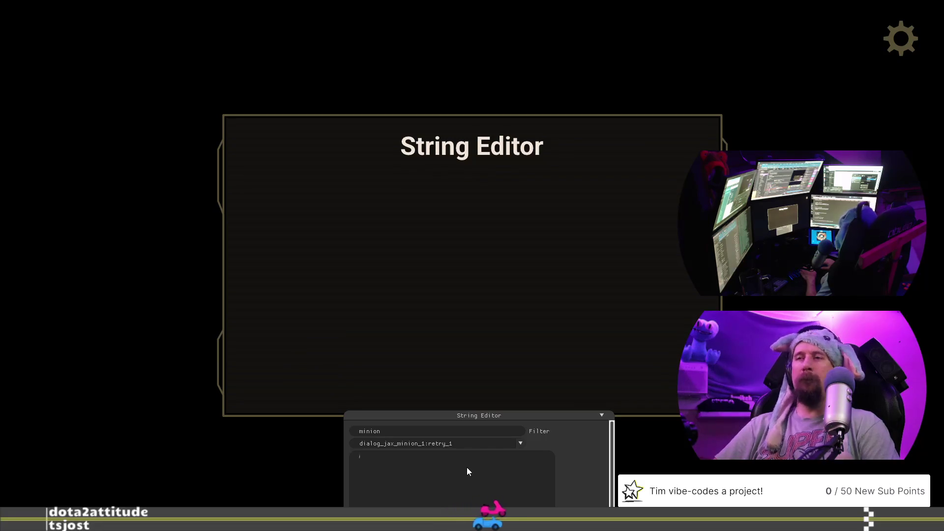
type("Okay, lets go.")
key("BackSpace")
key("BackSpace")
key("BackSpace")
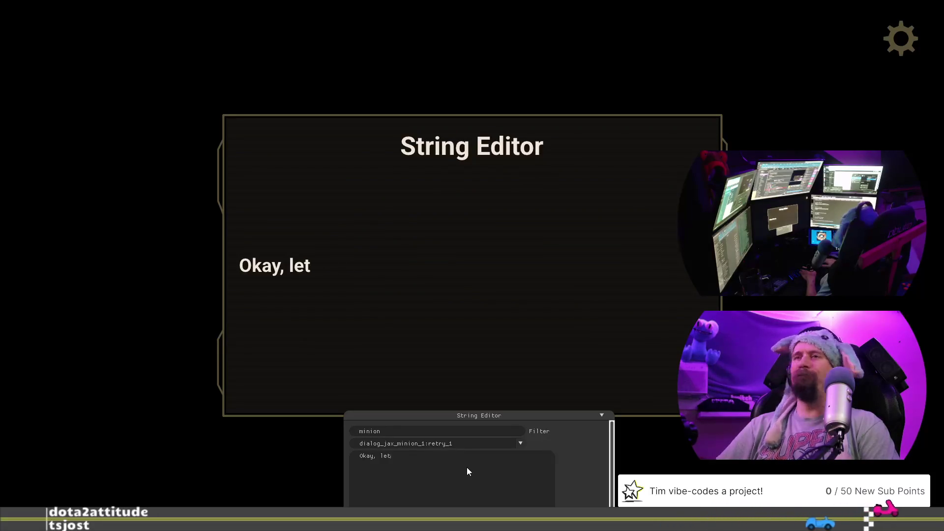
key("BackSpace")
key("BackSpace")
key("BackSpace")
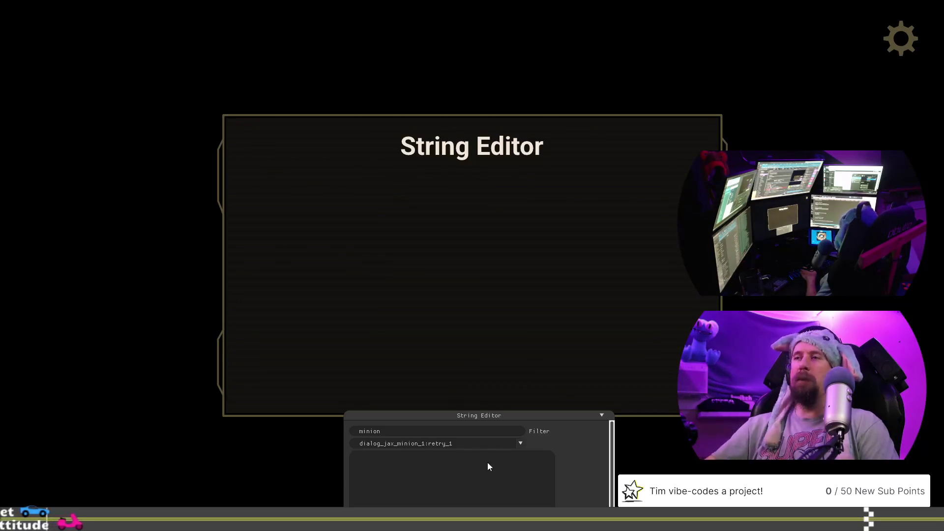
left_click(491, 442)
left_click(487, 428)
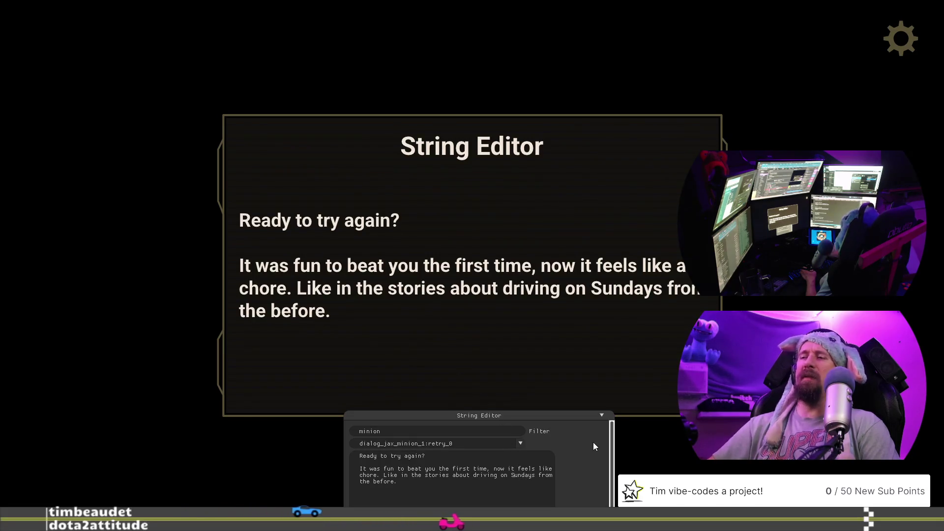
- Replace 'on Sundays' with 'to get food', drop 'in the stories about', and rejoin 'from the before.'
key("BackSpace")
key("BackSpace")
key("BackSpace")
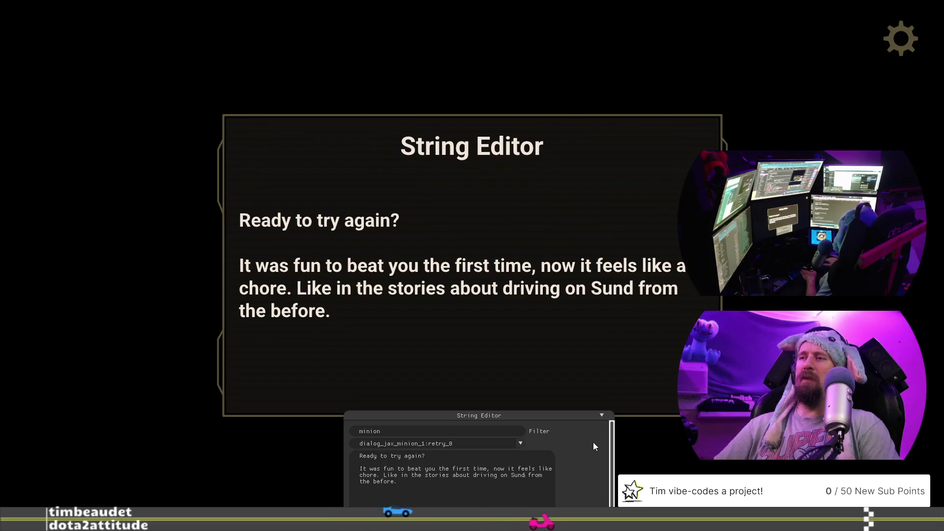
type("to get")
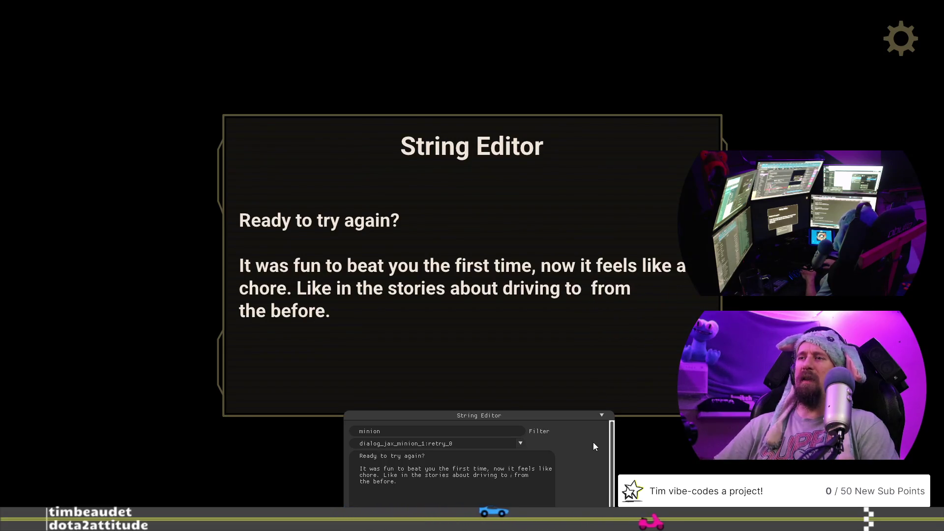
type(" food")
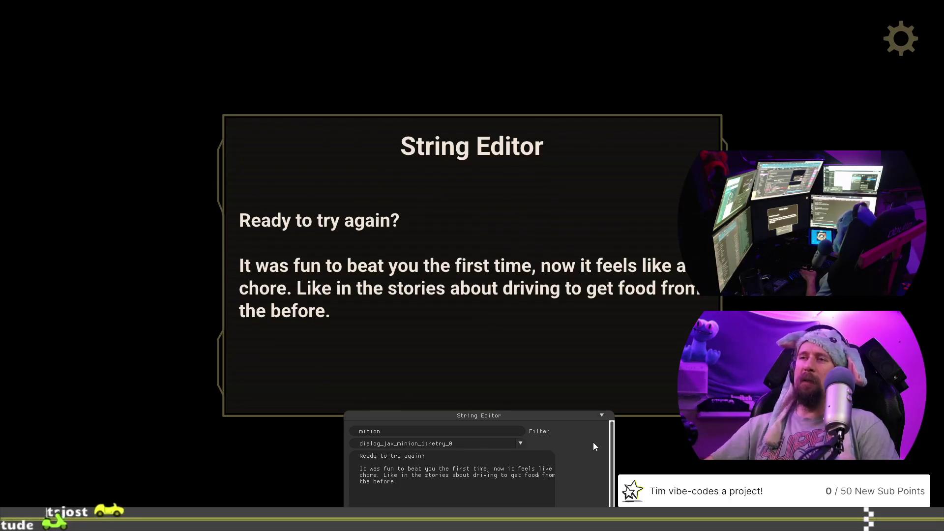
left_click(422, 475)
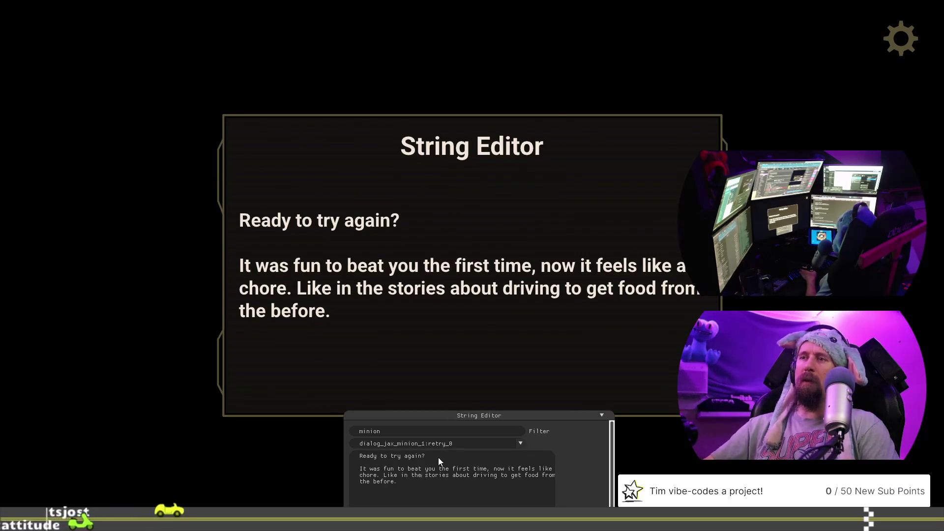
key("BackSpace")
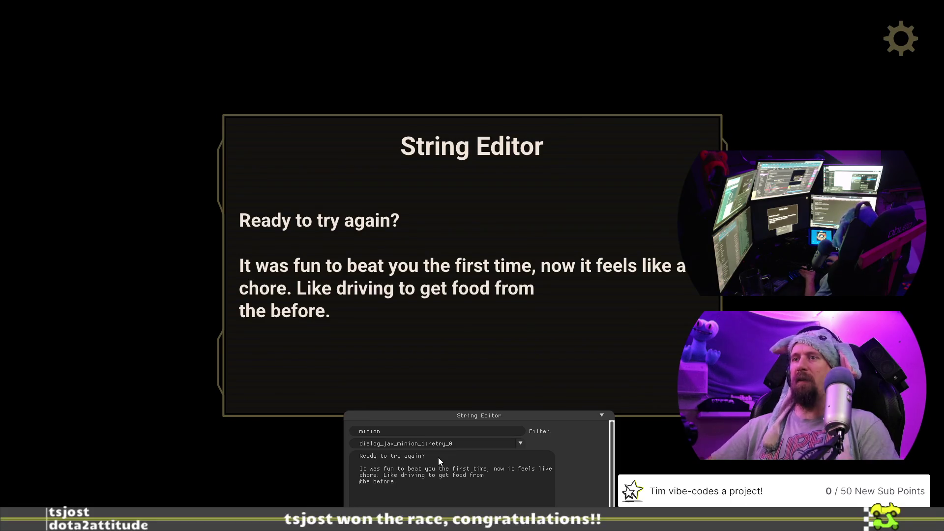
key("BackSpace")
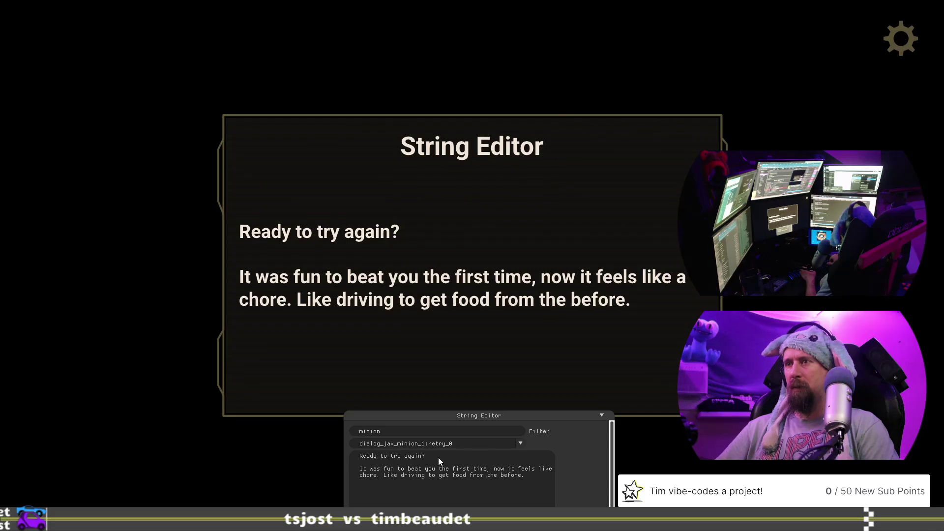
- Replace 'from' so retry_0 ends 'Like driving to get food the stories say about the before.'
key("BackSpace")
key("BackSpace")
key("BackSpace")
type("the")
key("Delete")
key("Delete")
key("Delete")
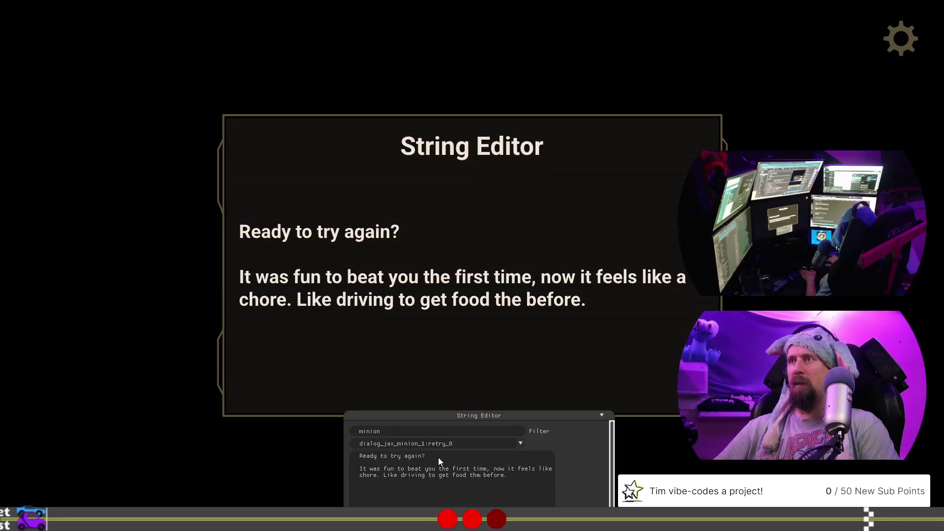
type("stori ")
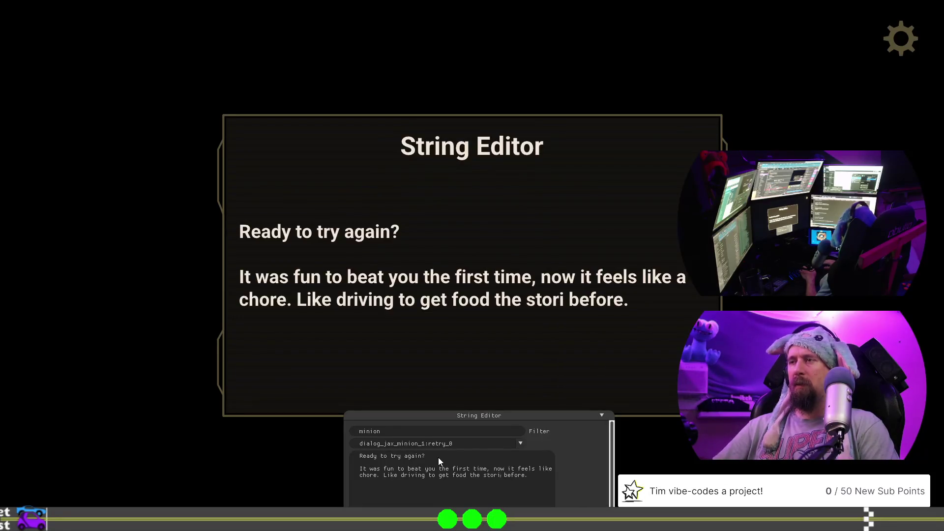
type("es in th stories about")
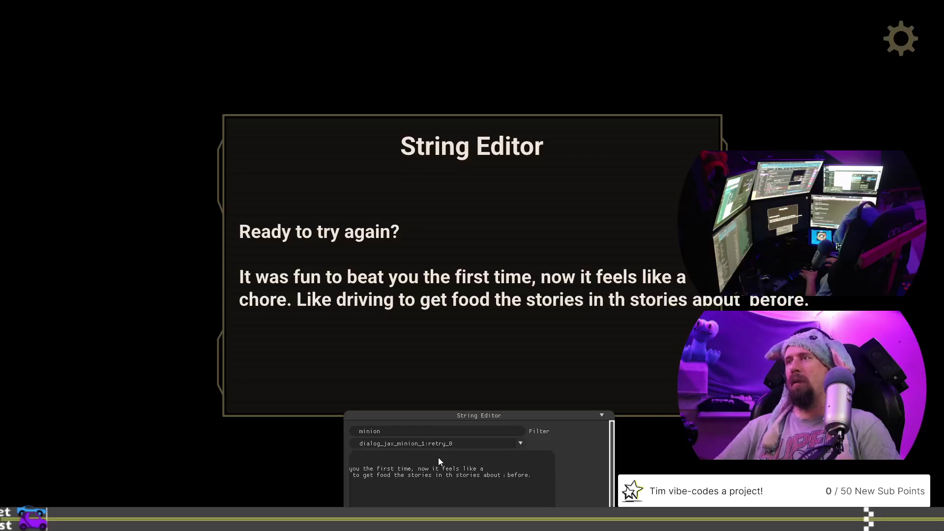
key("ctrl+BackSpace")
key("ctrl+BackSpace")
key("ctrl+BackSpace")
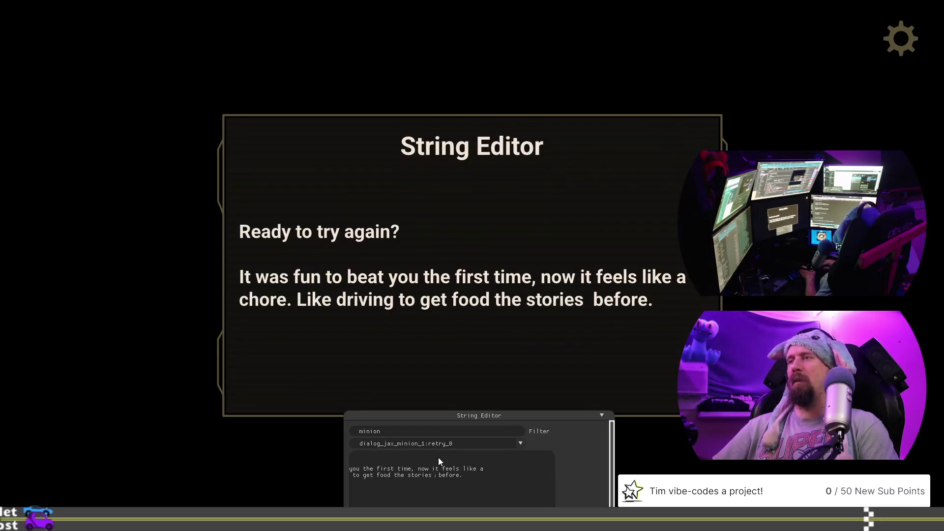
type("of")
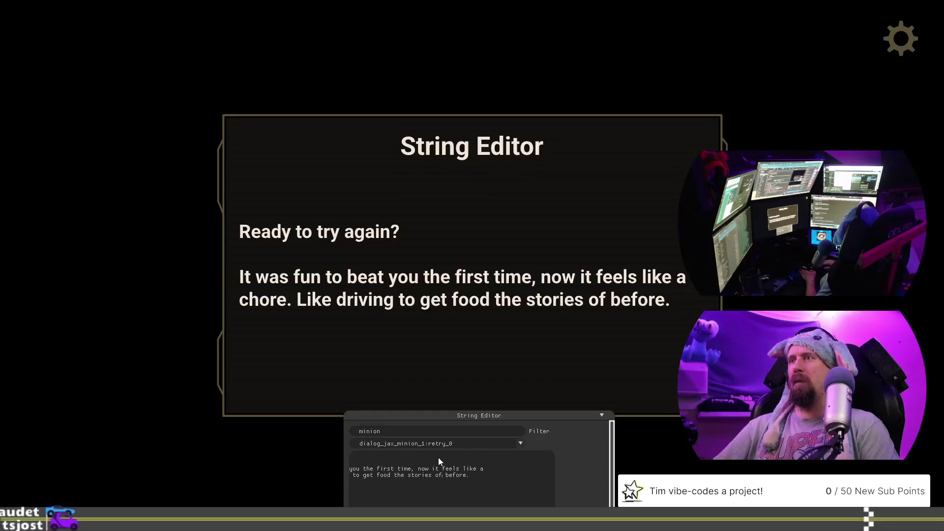
key("BackSpace")
key("BackSpace")
key("BackSpace")
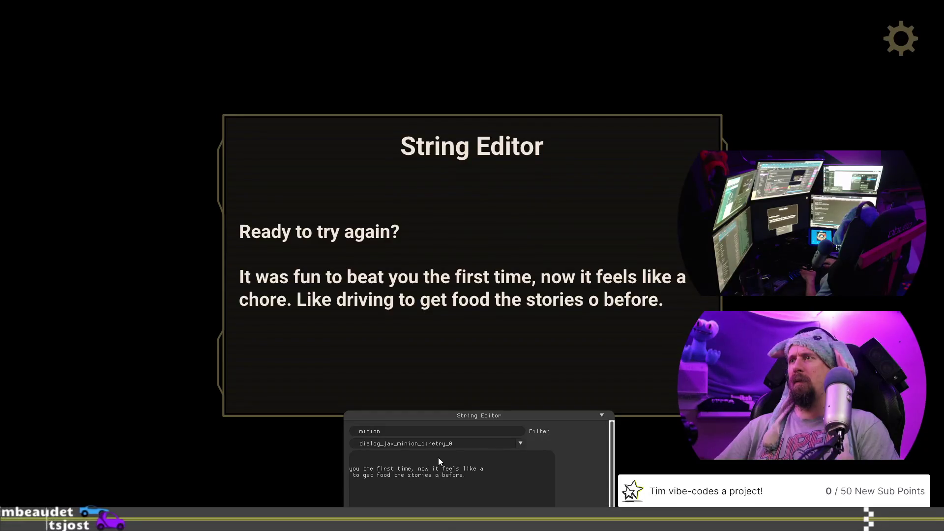
type("say")
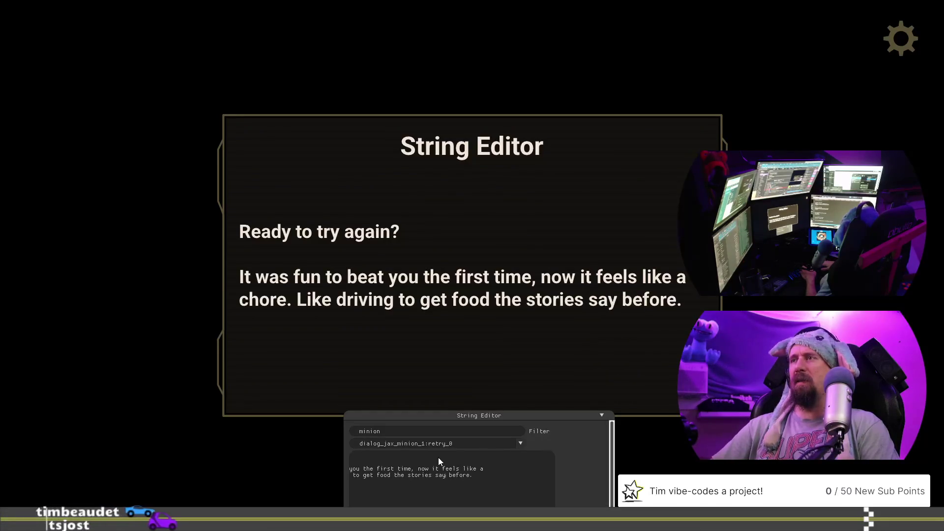
type(" abou ")
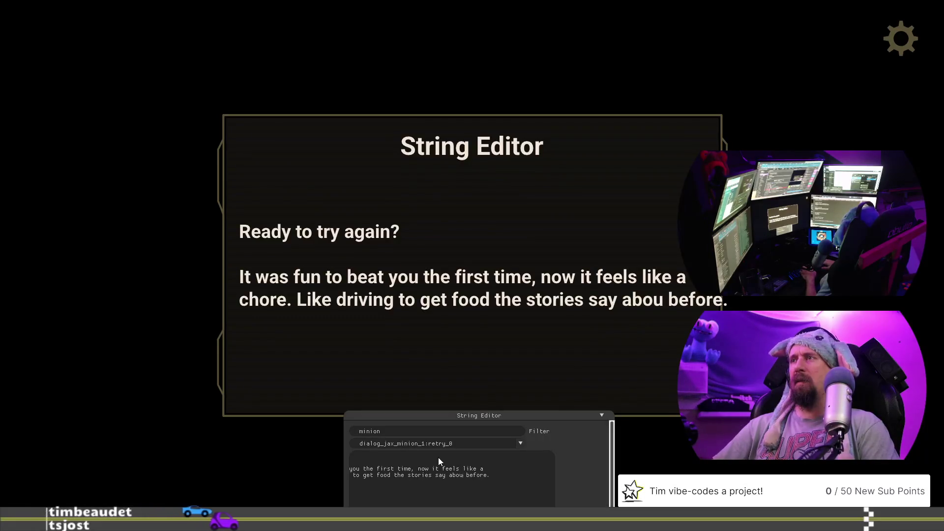
type("t the")
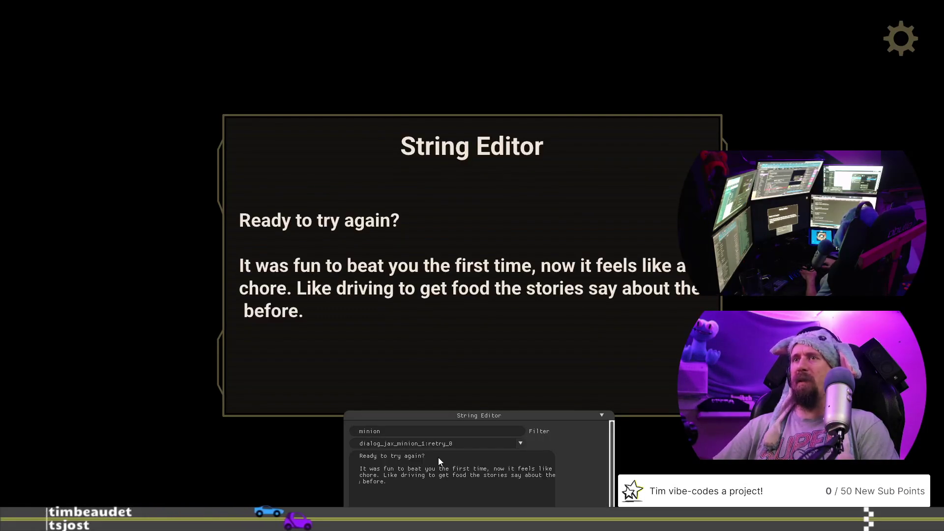
key("Delete")
key("End")
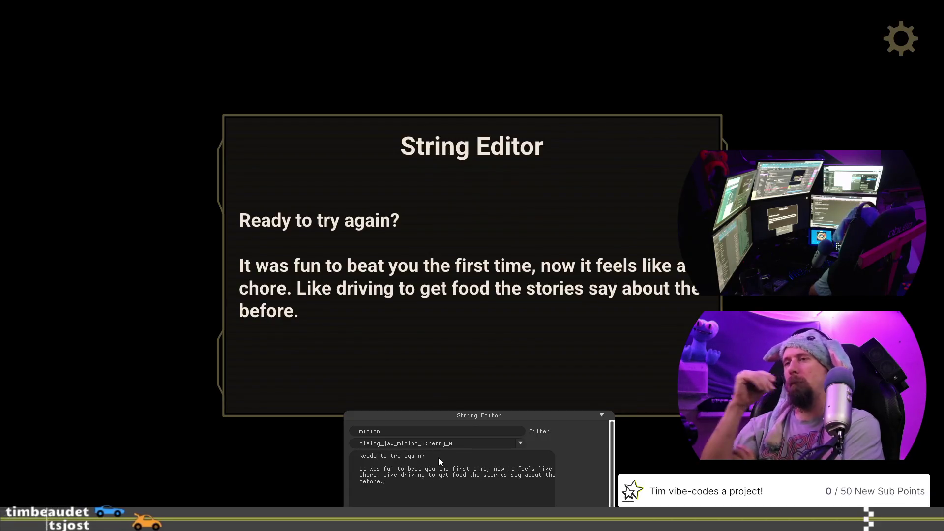
- Switch to retry_1 and draft the line 'Well, at least this will be easy.'
scroll(453, 442, "down", 1)
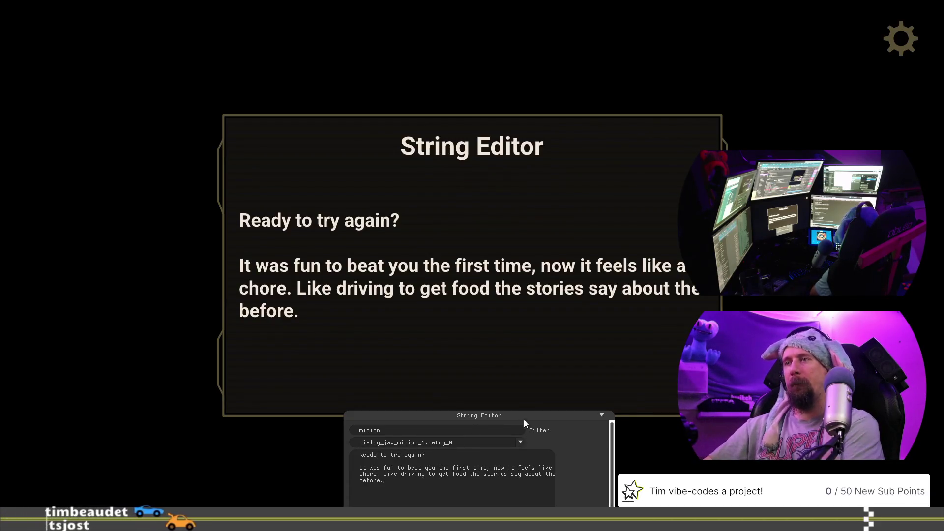
left_click(523, 445)
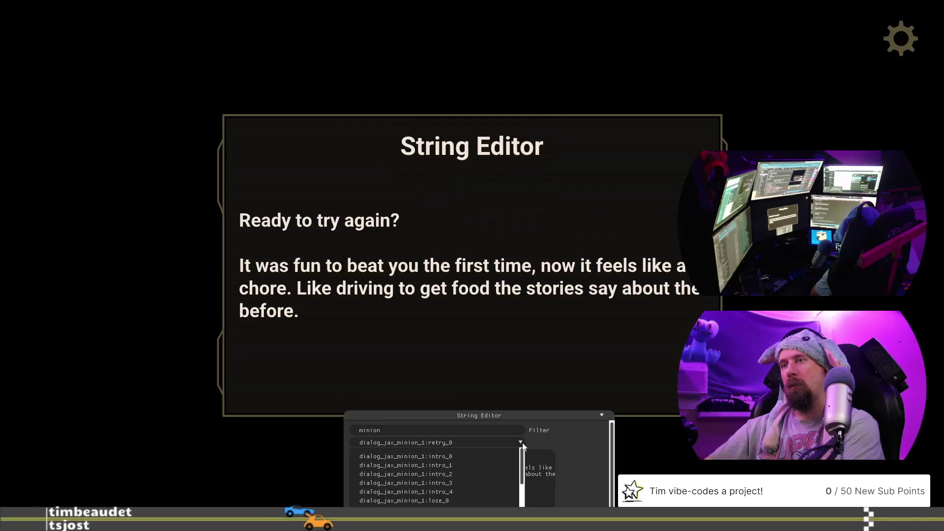
left_click(442, 501)
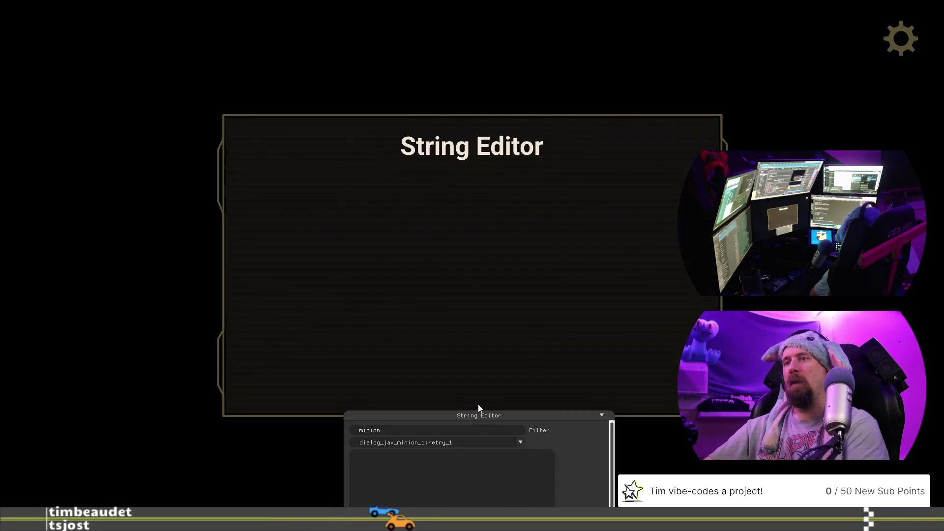
left_click(476, 465)
type("AW")
key("BackSpace")
key("BackSpace")
type("Well, at least i")
key("BackSpace")
type("this will be easy.")
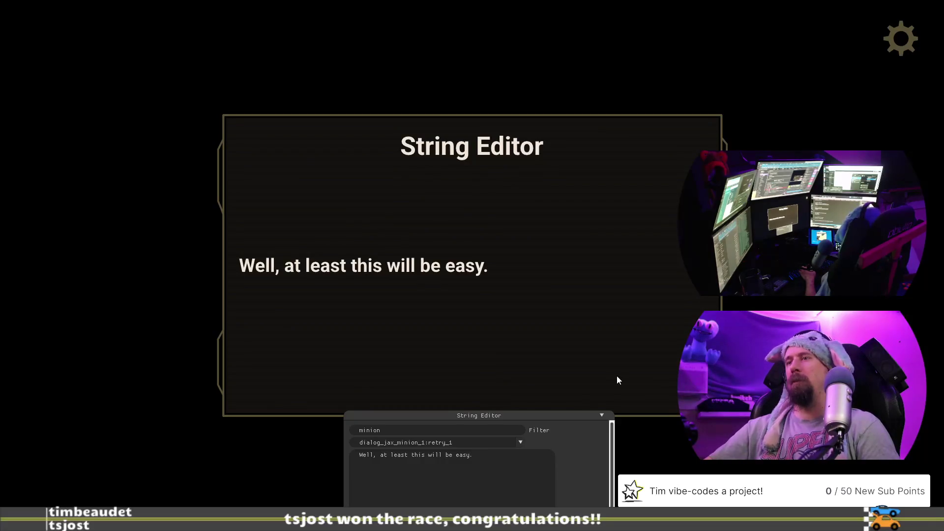
key("Return")
type("For m")
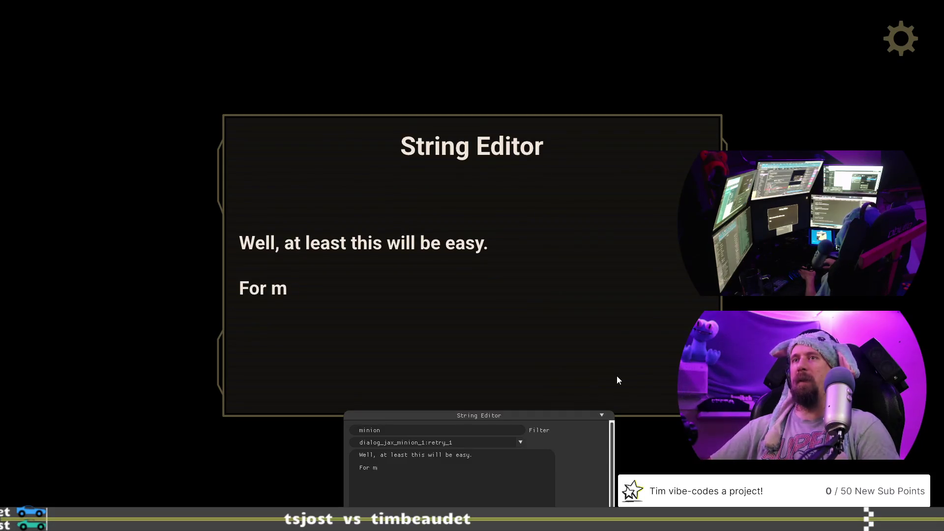
type("e.")
key("BackSpace")
key("BackSpace")
key("BackSpace")
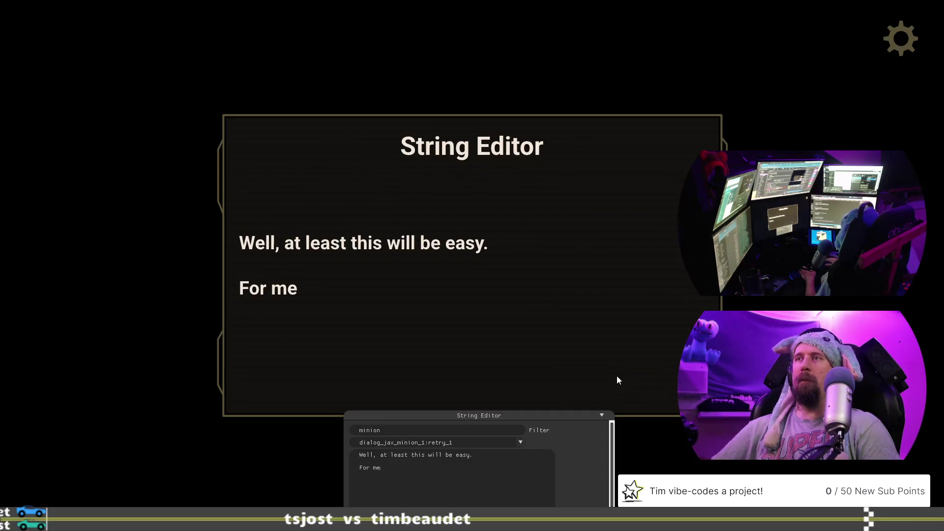
key("BackSpace")
key("BackSpace")
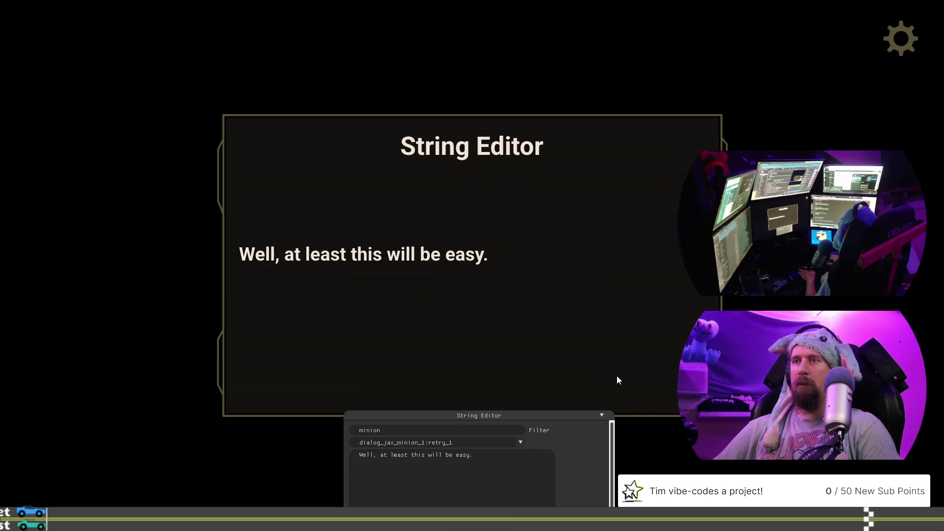
- Make it 'At least this will be easy,' with 'for me.' on a second line
key("BackSpace")
key("BackSpace")
key("BackSpace")
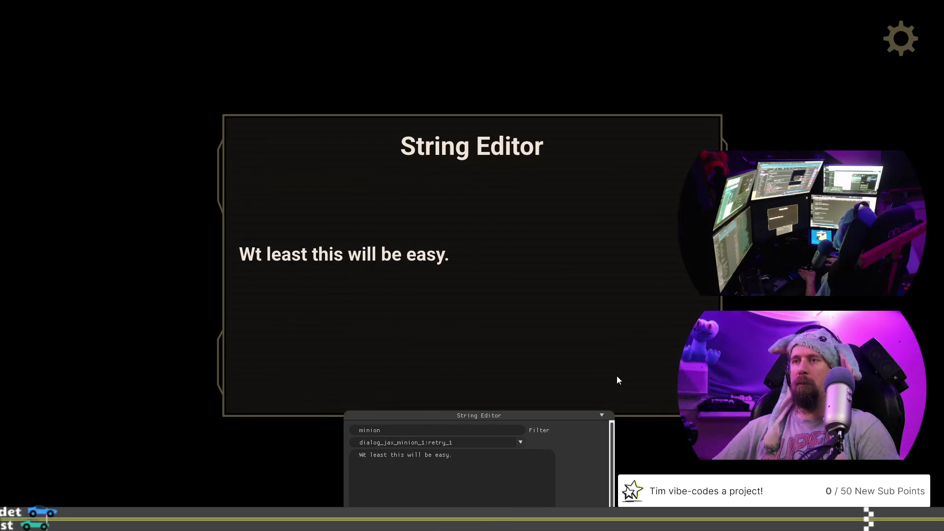
type("A")
key("BackSpace")
type(", for")
key("BackSpace")
key("BackSpace")
key("BackSpace")
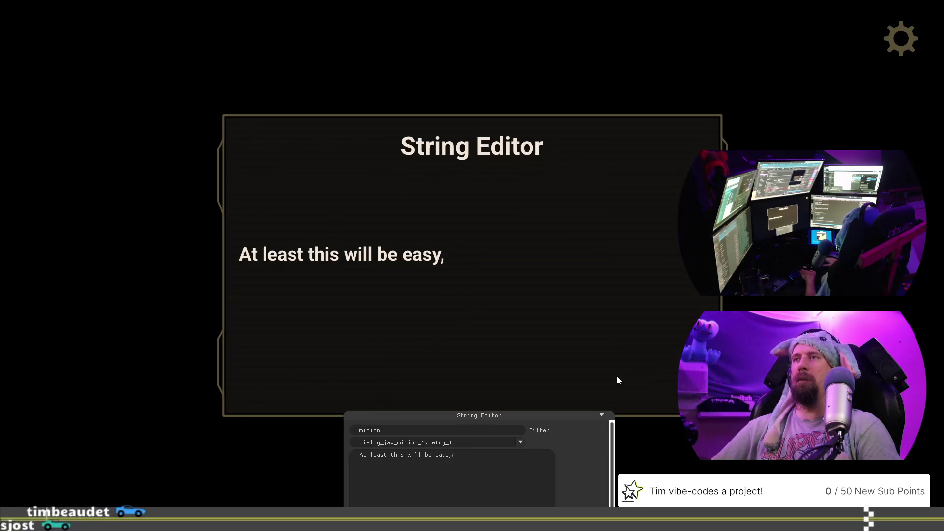
key("BackSpace")
type(",")
key("Return")
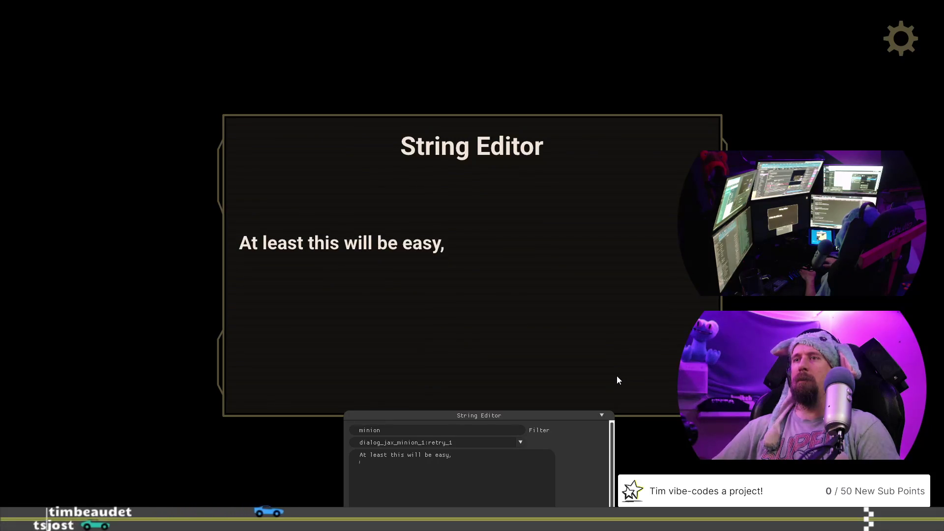
type("for me.")
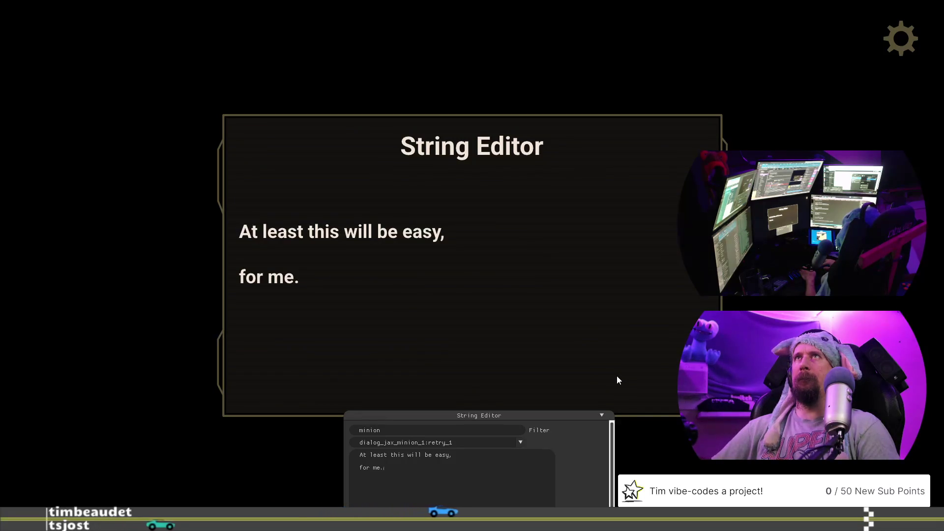